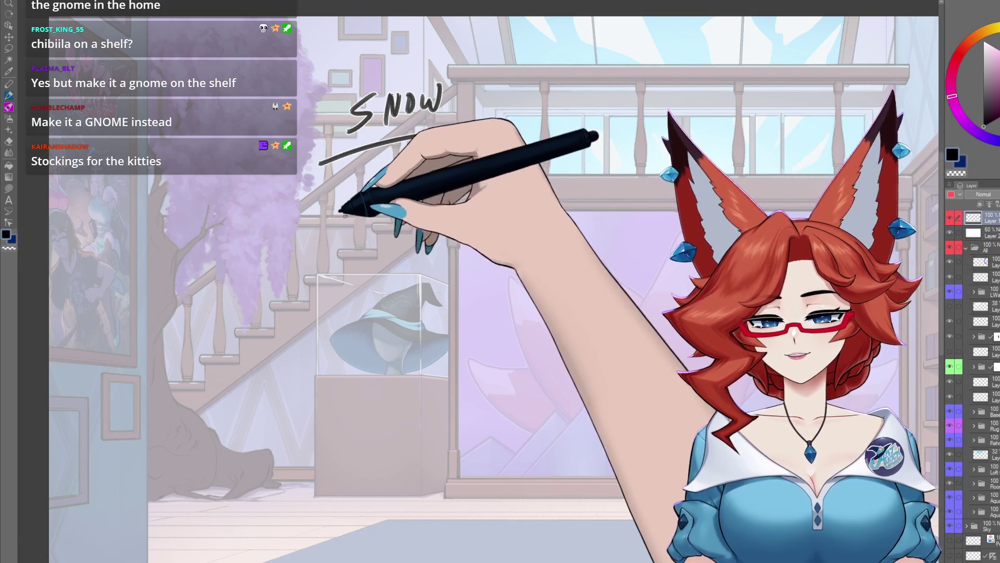
# Handwrite '- Crimmas Tree' as the first entry below SNOW
pyautogui.moveTo(337, 211)
pyautogui.mouseDown()
pyautogui.moveTo(334, 235)
pyautogui.moveTo(345, 235)
pyautogui.mouseUp()
pyautogui.moveTo(347, 215)
pyautogui.mouseDown()
pyautogui.moveTo(363, 234)
pyautogui.moveTo(399, 201)
pyautogui.moveTo(424, 192)
pyautogui.moveTo(437, 205)
pyautogui.mouseUp()
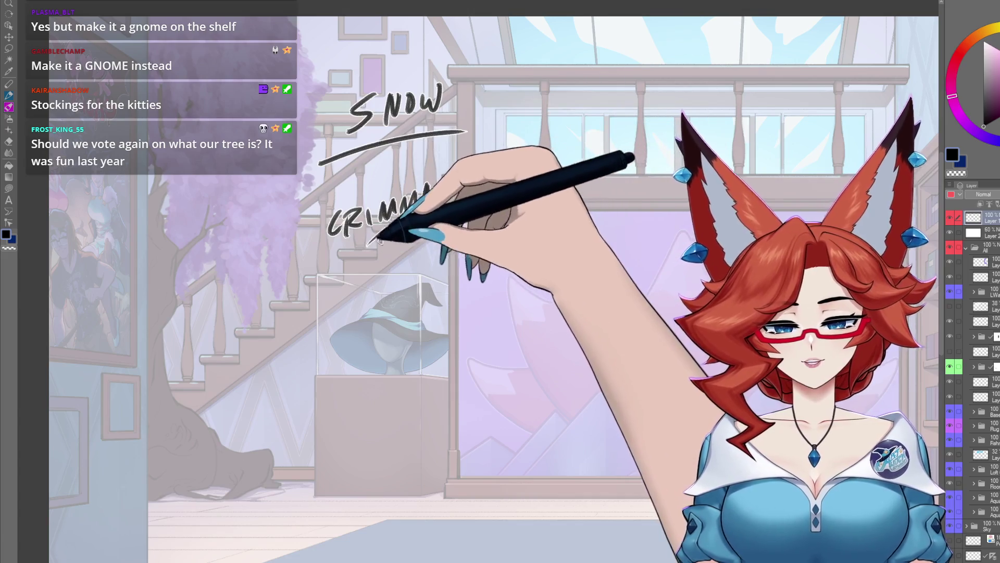
pyautogui.moveTo(368, 234); pyautogui.dragTo(398, 224)
pyautogui.moveTo(385, 229); pyautogui.dragTo(386, 253)
pyautogui.moveTo(391, 245); pyautogui.dragTo(438, 219)
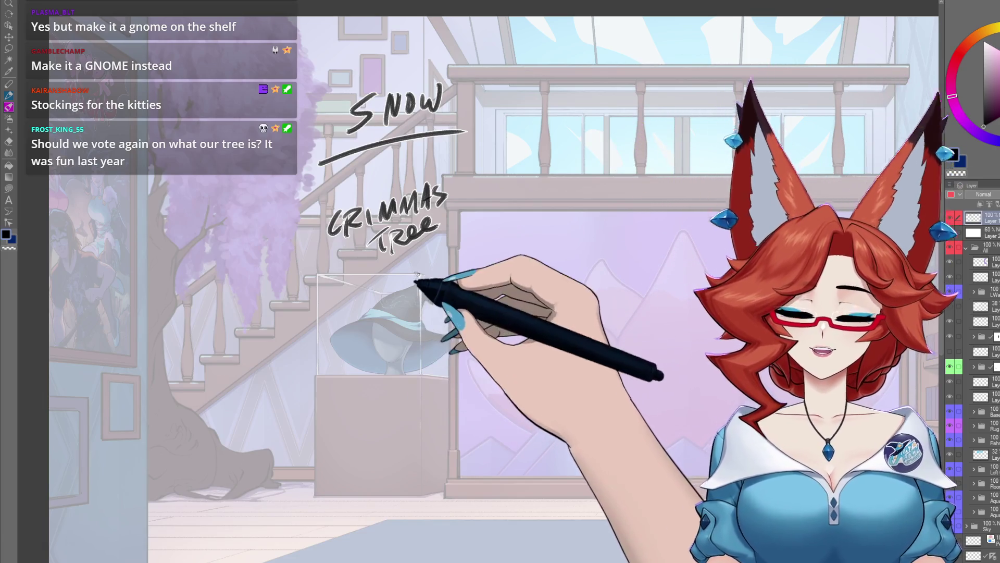
pyautogui.moveTo(296, 246); pyautogui.dragTo(309, 243)
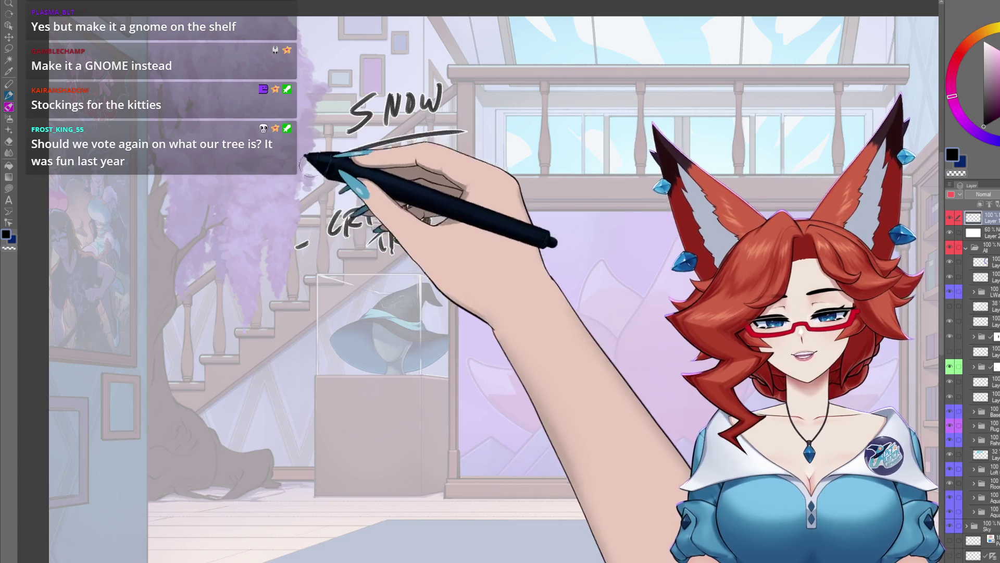
# Add the shelf entry, Tinsel, Presents and Advent Calender, then begin a Stockings entry
pyautogui.moveTo(290, 197)
pyautogui.mouseDown()
pyautogui.moveTo(336, 165)
pyautogui.moveTo(424, 150)
pyautogui.moveTo(439, 134)
pyautogui.mouseUp()
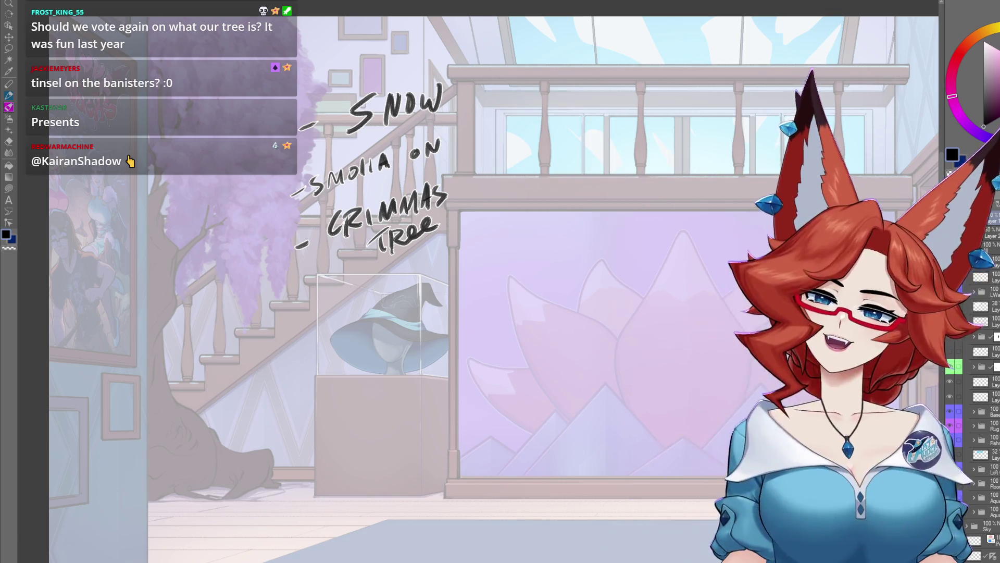
pyautogui.moveTo(477, 125)
pyautogui.mouseDown()
pyautogui.moveTo(484, 136)
pyautogui.moveTo(529, 107)
pyautogui.moveTo(549, 109)
pyautogui.mouseUp()
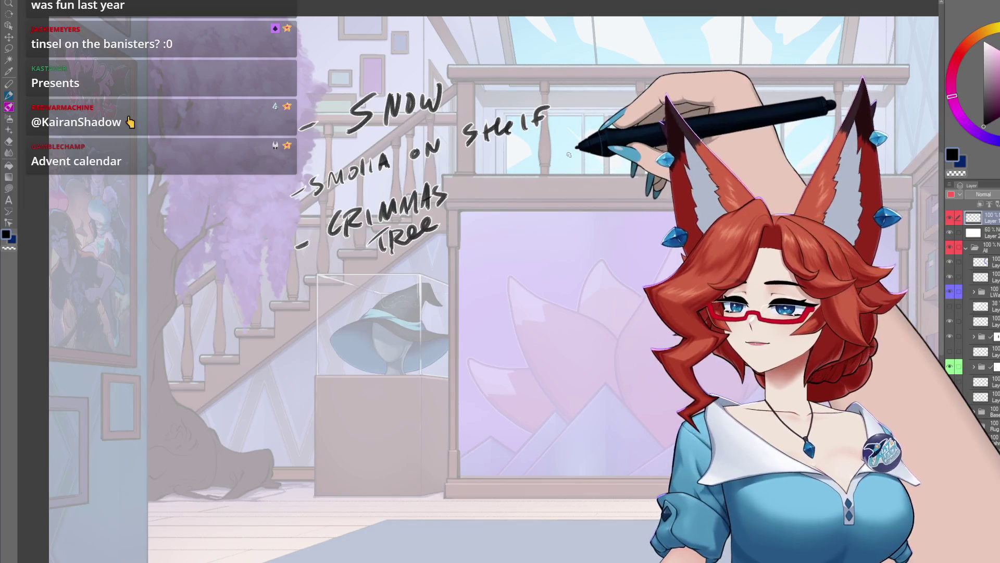
pyautogui.moveTo(307, 320)
pyautogui.mouseDown()
pyautogui.moveTo(392, 294)
pyautogui.moveTo(415, 298)
pyautogui.mouseUp()
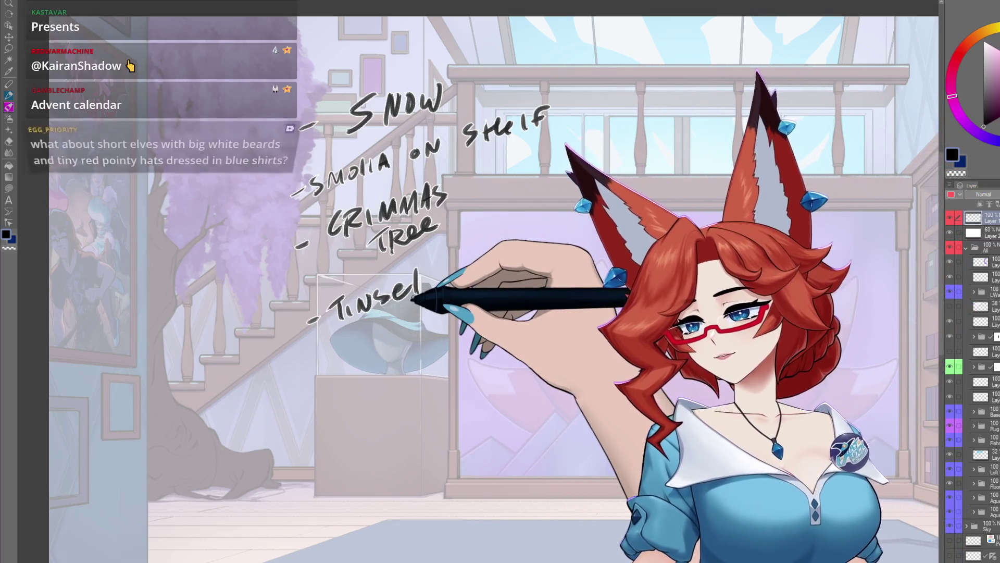
pyautogui.moveTo(314, 386); pyautogui.dragTo(475, 316)
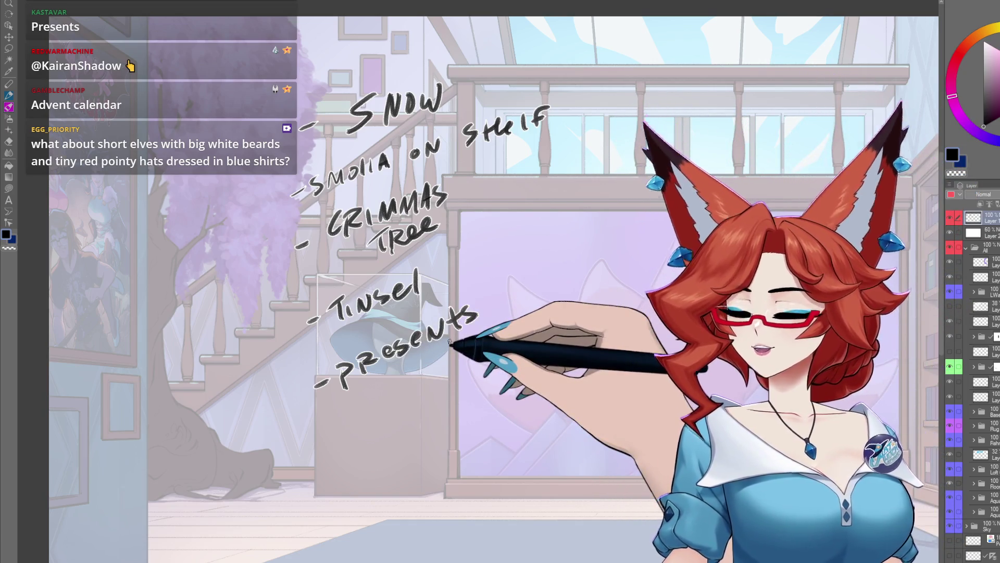
pyautogui.moveTo(321, 435)
pyautogui.mouseDown()
pyautogui.moveTo(419, 390)
pyautogui.moveTo(431, 364)
pyautogui.moveTo(464, 375)
pyautogui.moveTo(476, 358)
pyautogui.moveTo(517, 354)
pyautogui.moveTo(527, 339)
pyautogui.moveTo(579, 324)
pyautogui.mouseUp()
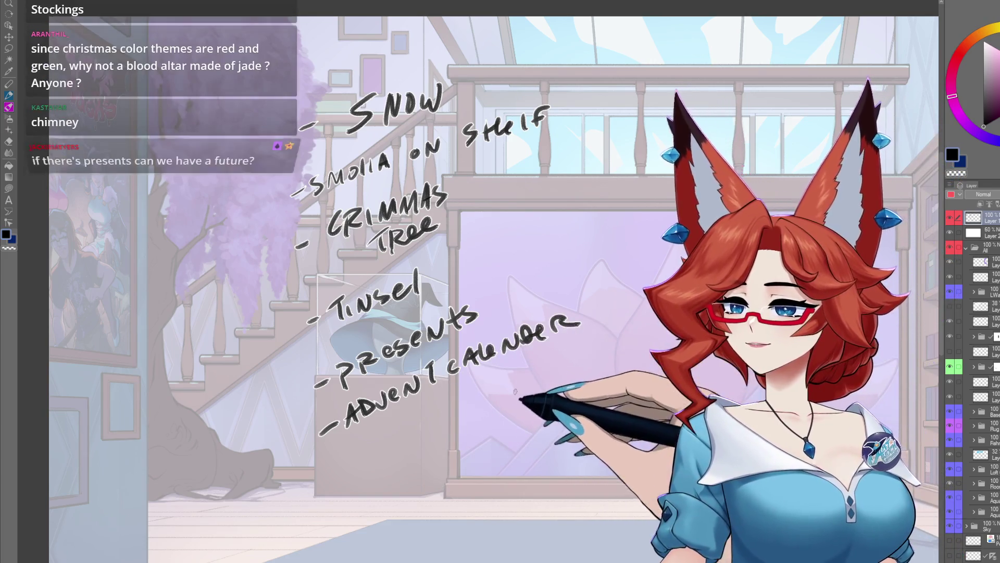
pyautogui.scroll(-3, 502, 396)
pyautogui.moveTo(315, 415); pyautogui.dragTo(328, 408)
# Finish 'Stockings' and write 'Firplace' beside it below Advent Calender
pyautogui.moveTo(367, 372)
pyautogui.mouseDown()
pyautogui.moveTo(337, 405)
pyautogui.moveTo(419, 384)
pyautogui.moveTo(421, 365)
pyautogui.mouseUp()
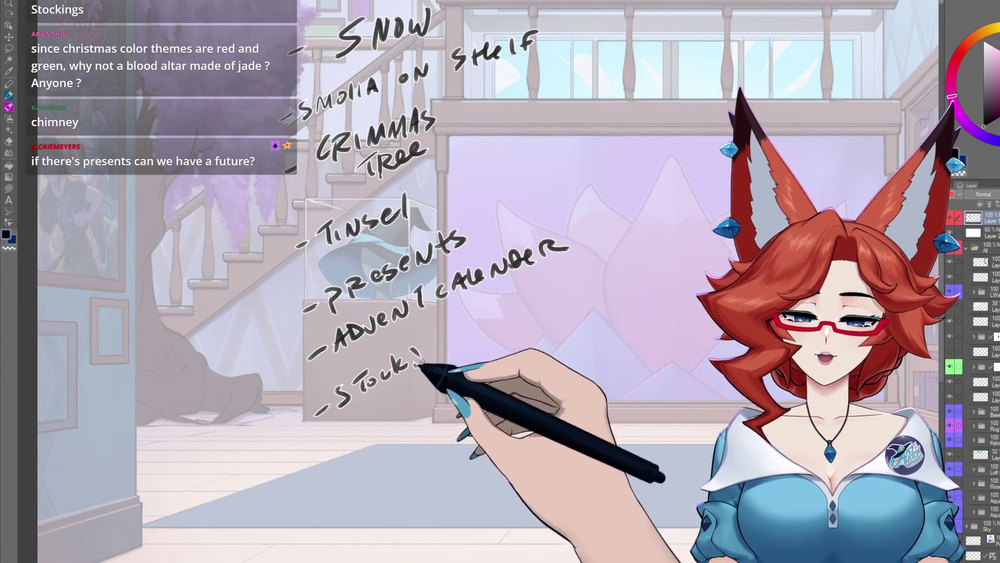
pyautogui.scroll(-5, 469, 432)
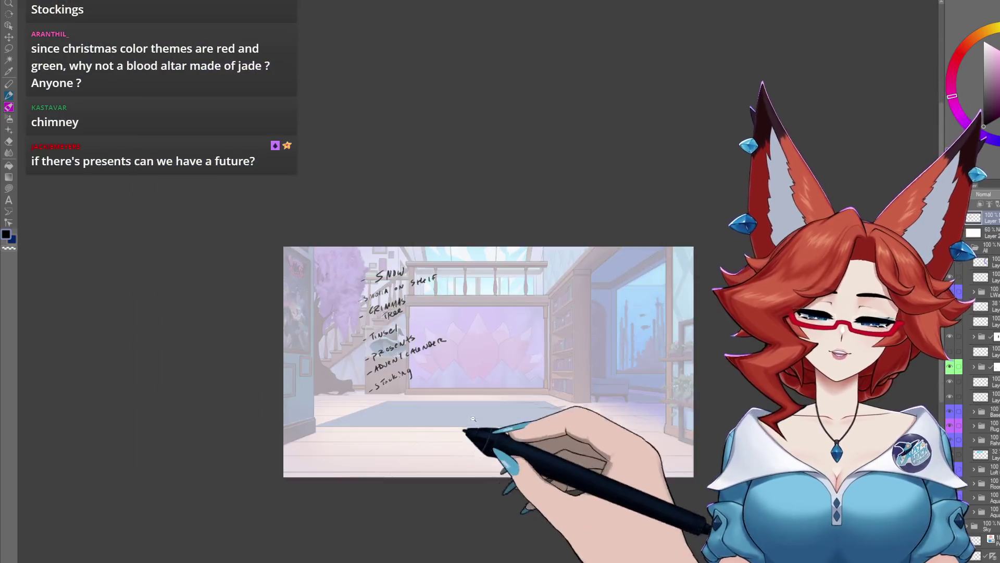
pyautogui.scroll(2, 520, 377)
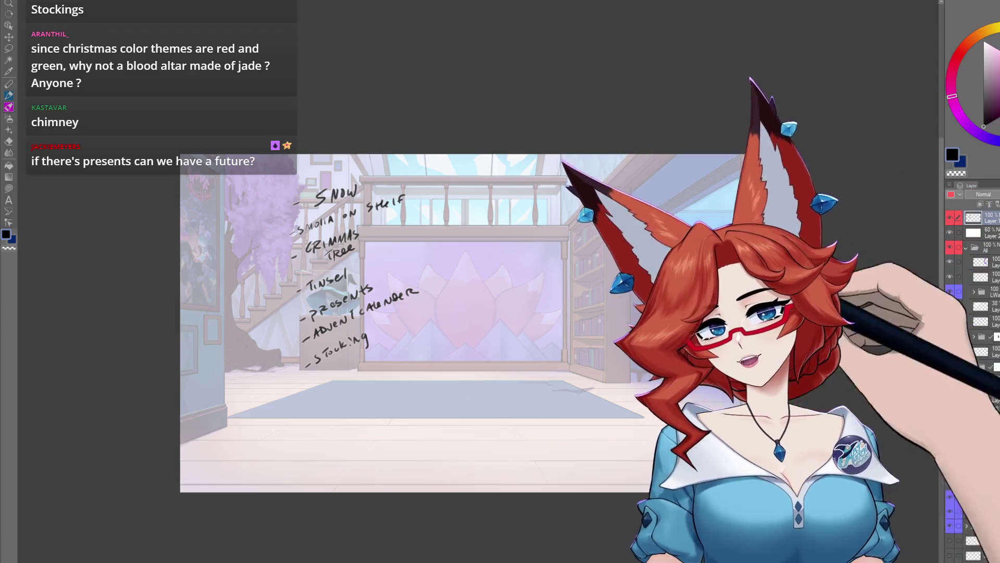
pyautogui.moveTo(605, 400); pyautogui.dragTo(397, 357)
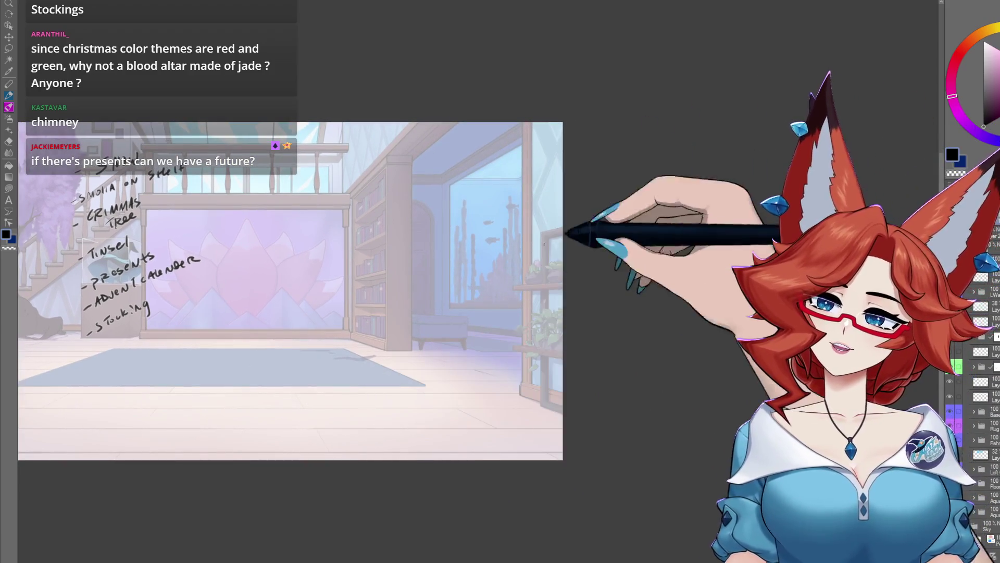
pyautogui.moveTo(543, 290); pyautogui.dragTo(711, 384)
pyautogui.scroll(3, 244, 322)
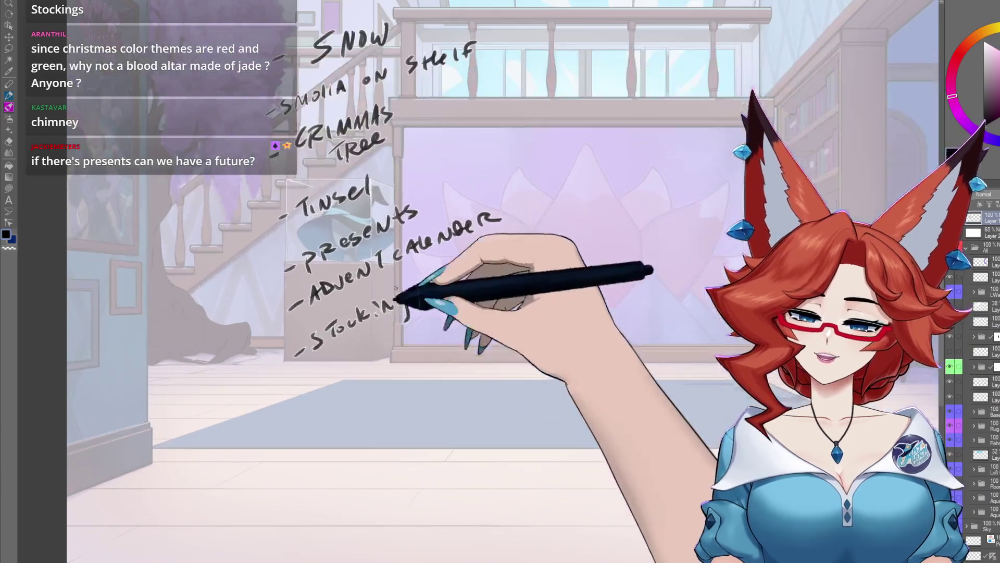
pyautogui.moveTo(420, 283); pyautogui.dragTo(411, 303)
pyautogui.moveTo(341, 339)
pyautogui.mouseDown()
pyautogui.moveTo(382, 348)
pyautogui.moveTo(384, 330)
pyautogui.moveTo(414, 328)
pyautogui.moveTo(439, 305)
pyautogui.mouseUp()
pyautogui.moveTo(559, 326); pyautogui.dragTo(550, 362)
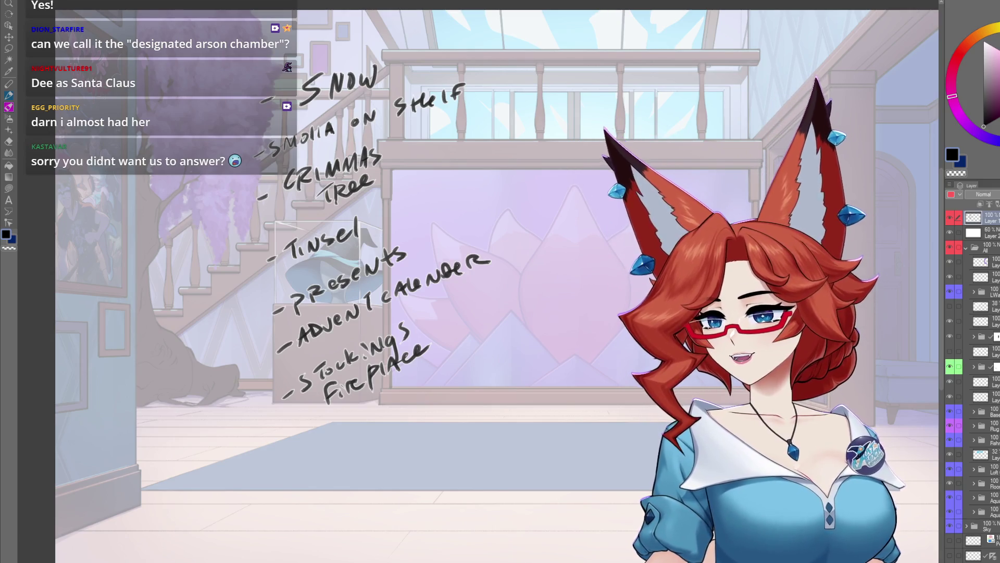
# Handwrite '- Garland' beneath the Stockings Firplace line
pyautogui.moveTo(294, 466)
pyautogui.mouseDown()
pyautogui.moveTo(330, 461)
pyautogui.moveTo(336, 442)
pyautogui.moveTo(369, 452)
pyautogui.mouseUp()
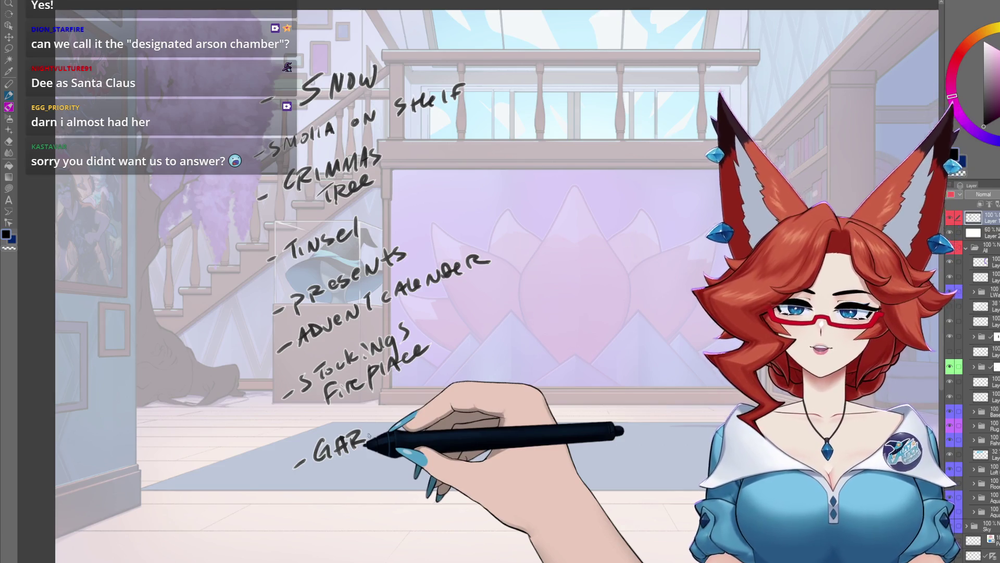
pyautogui.moveTo(371, 420)
pyautogui.mouseDown()
pyautogui.moveTo(367, 440)
pyautogui.moveTo(398, 411)
pyautogui.moveTo(407, 416)
pyautogui.mouseUp()
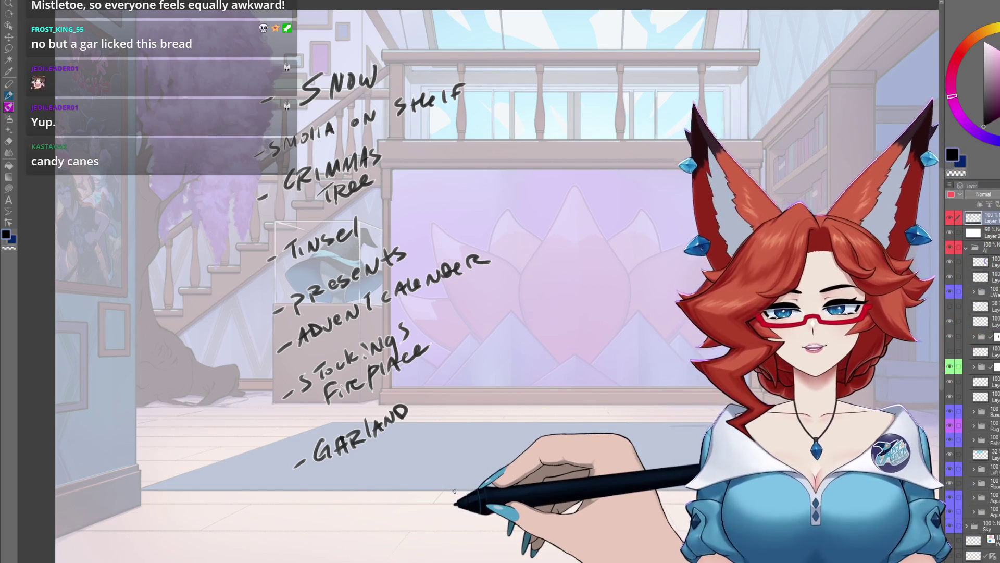
pyautogui.moveTo(532, 396)
pyautogui.mouseDown()
pyautogui.moveTo(469, 453)
pyautogui.moveTo(446, 456)
pyautogui.mouseUp()
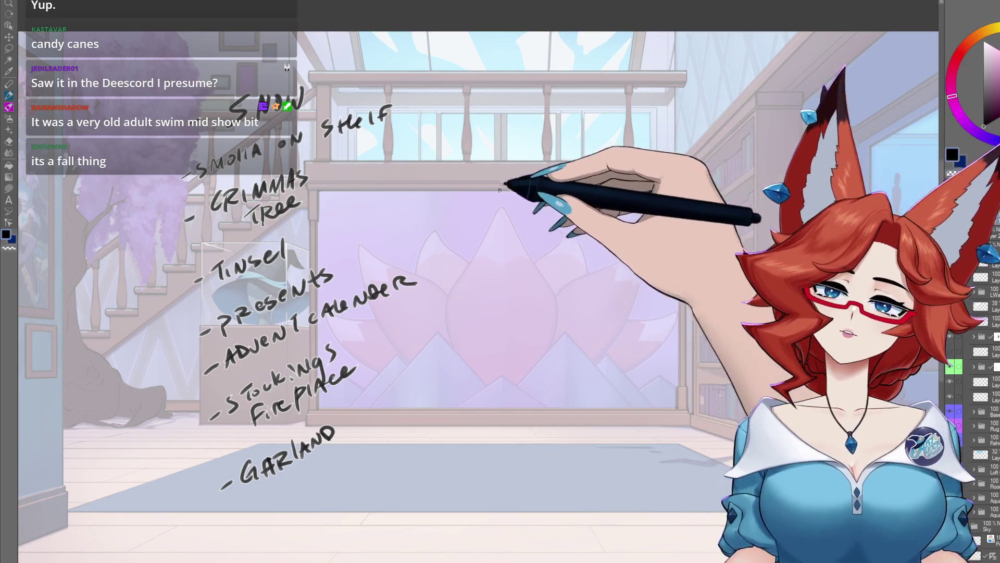
# Write '- Cornucopia' and '- Candy Canes' in a new column above the window
pyautogui.moveTo(481, 103); pyautogui.dragTo(480, 120)
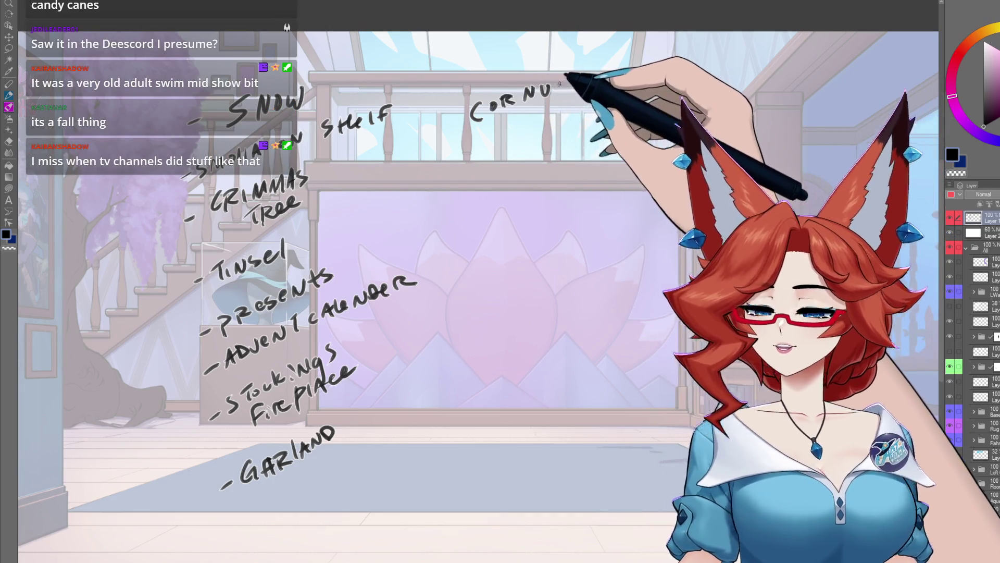
pyautogui.moveTo(595, 84); pyautogui.dragTo(606, 81)
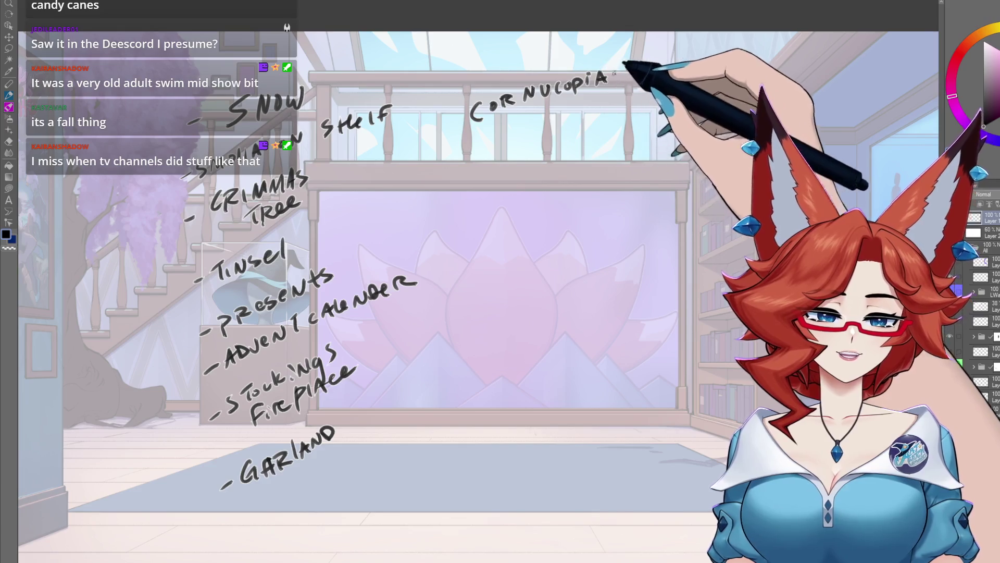
pyautogui.moveTo(454, 120); pyautogui.dragTo(463, 117)
pyautogui.moveTo(463, 160)
pyautogui.mouseDown()
pyautogui.moveTo(501, 155)
pyautogui.moveTo(514, 131)
pyautogui.moveTo(543, 124)
pyautogui.moveTo(562, 141)
pyautogui.mouseUp()
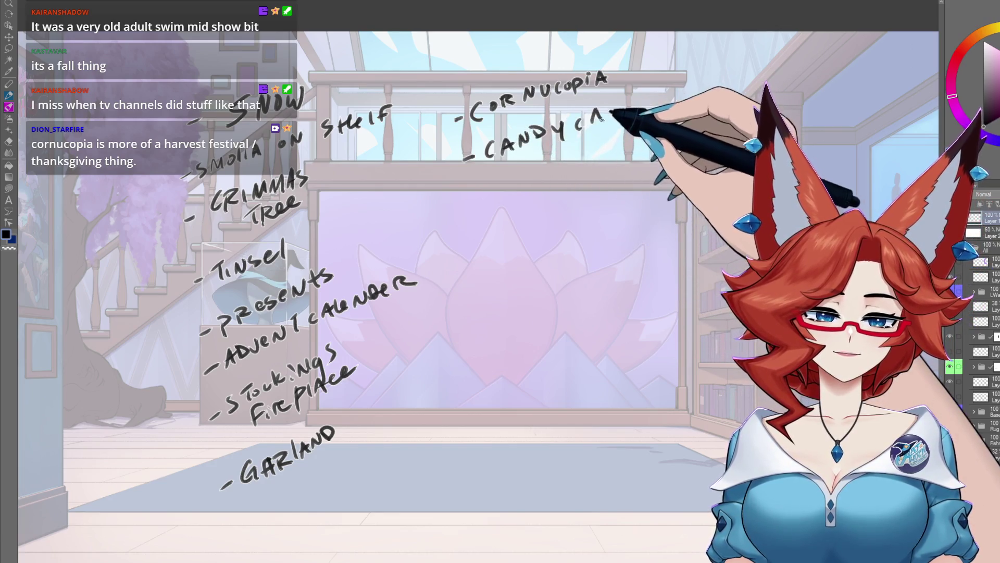
pyautogui.moveTo(608, 118); pyautogui.dragTo(613, 106)
pyautogui.moveTo(619, 116); pyautogui.dragTo(627, 104)
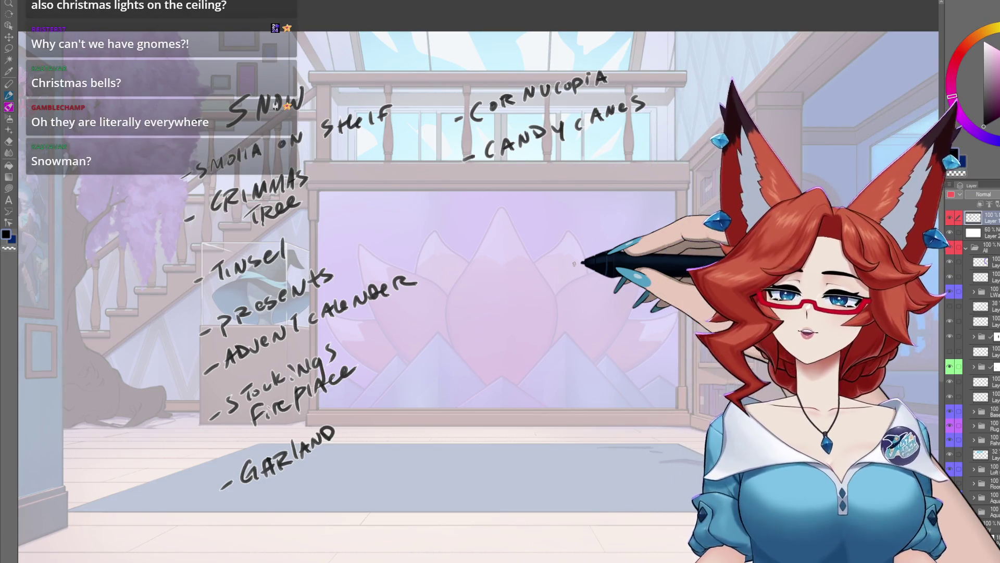
# Write '- Bells' under Candy Canes in the second column
pyautogui.moveTo(480, 204); pyautogui.dragTo(522, 205)
pyautogui.moveTo(529, 180)
pyautogui.mouseDown()
pyautogui.moveTo(530, 203)
pyautogui.moveTo(546, 202)
pyautogui.mouseUp()
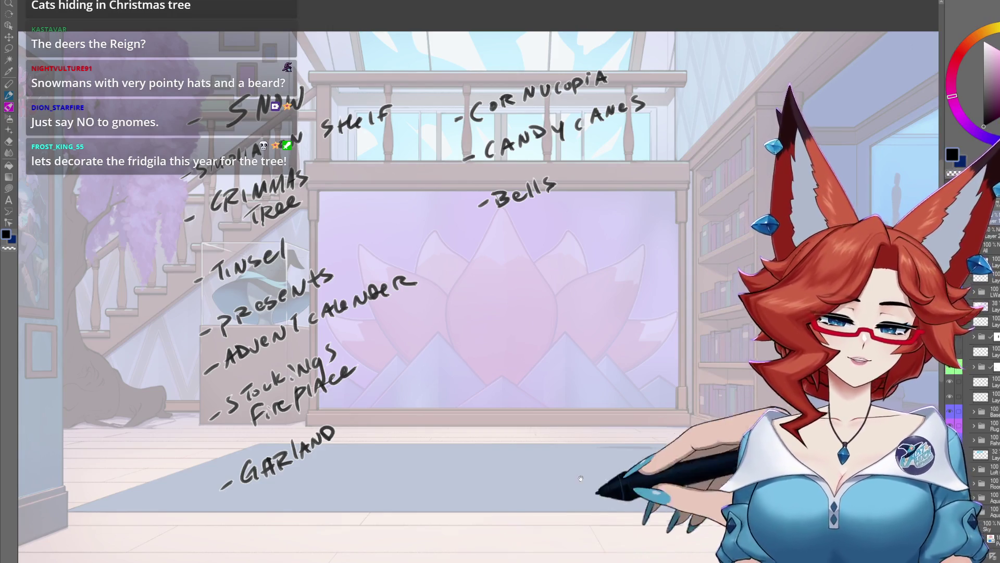
# Add a 'Paper Snow Flakes' entry beside Bells in the second column
pyautogui.hotkey('ctrl', '-')
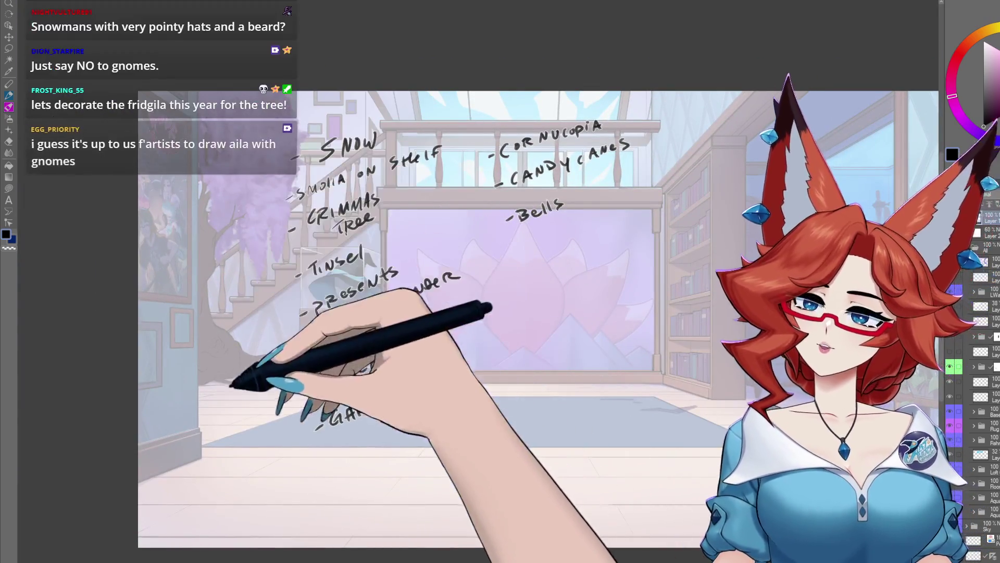
pyautogui.hotkey('ctrl', '-')
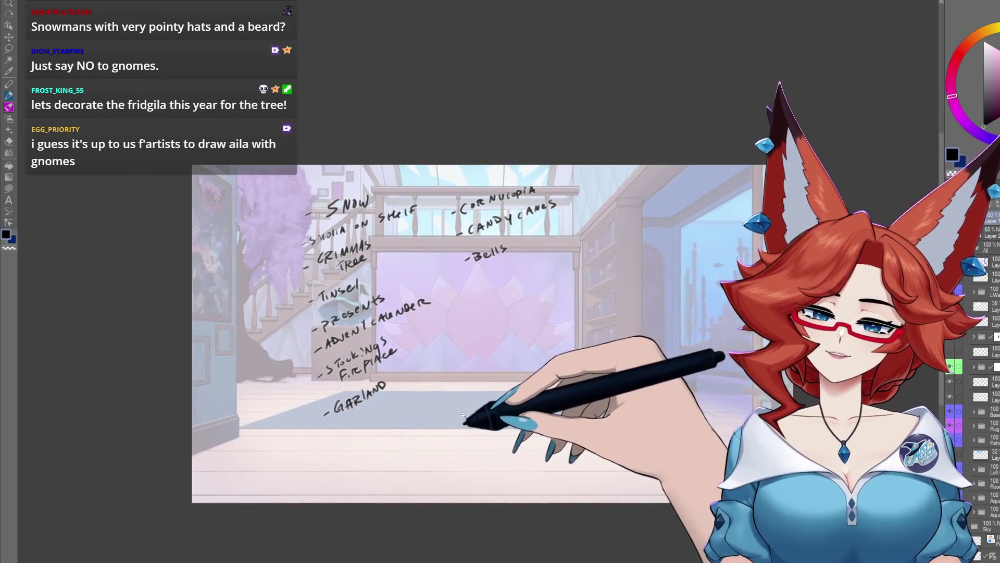
pyautogui.hotkey('ctrl', '+')
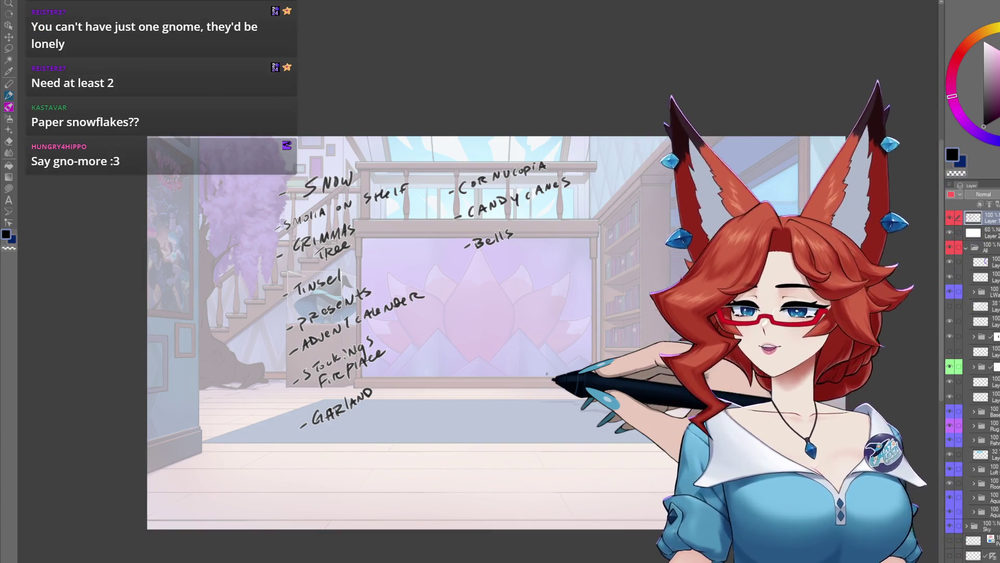
pyautogui.moveTo(476, 265)
pyautogui.mouseDown()
pyautogui.moveTo(537, 255)
pyautogui.moveTo(575, 233)
pyautogui.mouseUp()
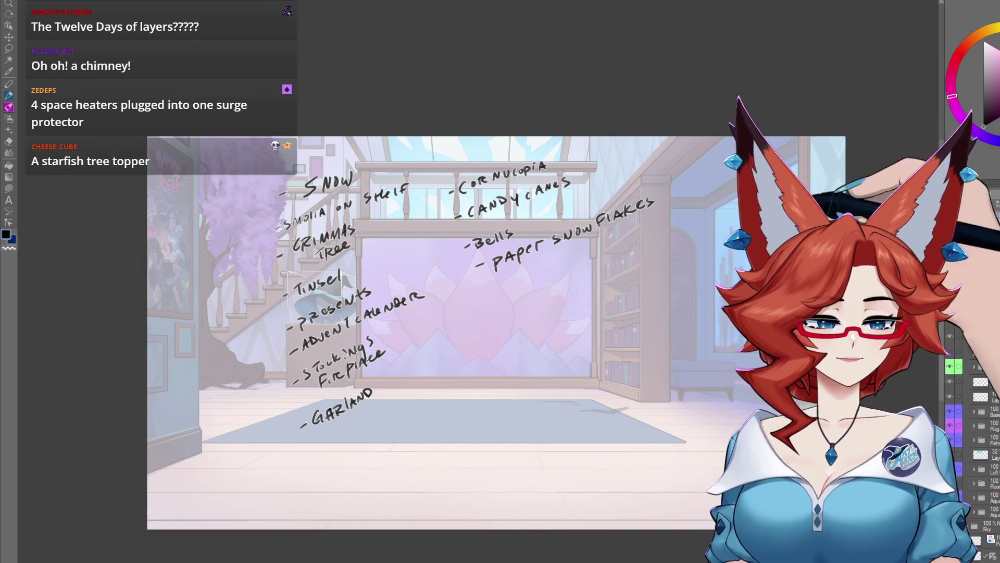
# Handwrite '- STRING lights' and '- SQUISHLA + HAT' below Paper Snow Flakes
pyautogui.moveTo(722, 412); pyautogui.dragTo(542, 367)
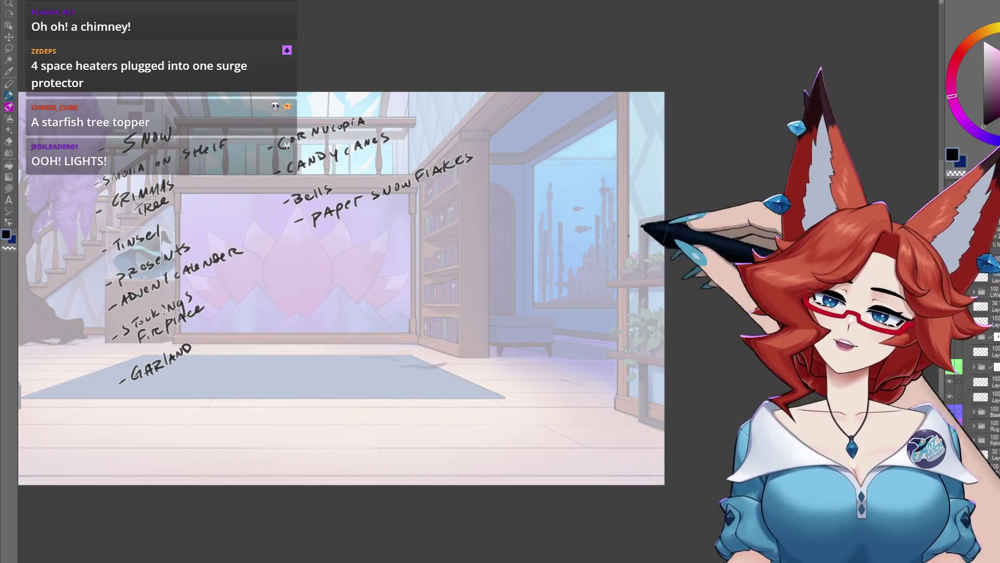
pyautogui.moveTo(629, 236); pyautogui.dragTo(735, 228)
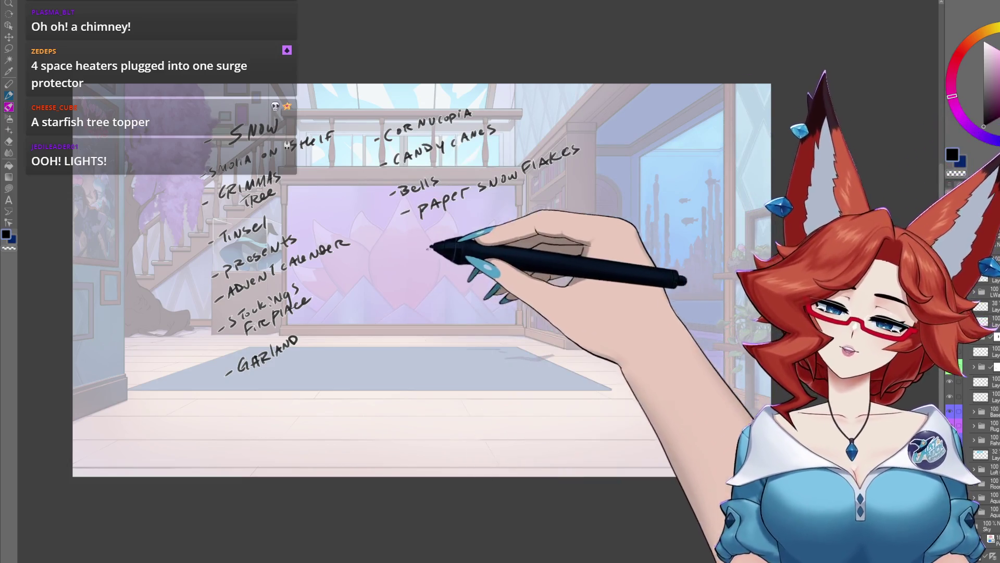
pyautogui.moveTo(405, 251); pyautogui.dragTo(418, 249)
pyautogui.moveTo(426, 239)
pyautogui.mouseDown()
pyautogui.moveTo(459, 255)
pyautogui.moveTo(425, 249)
pyautogui.mouseUp()
pyautogui.click(424, 233)
pyautogui.hotkey('ctrl', 'z')
pyautogui.hotkey('ctrl', 'z')
pyautogui.hotkey('ctrl', 'z')
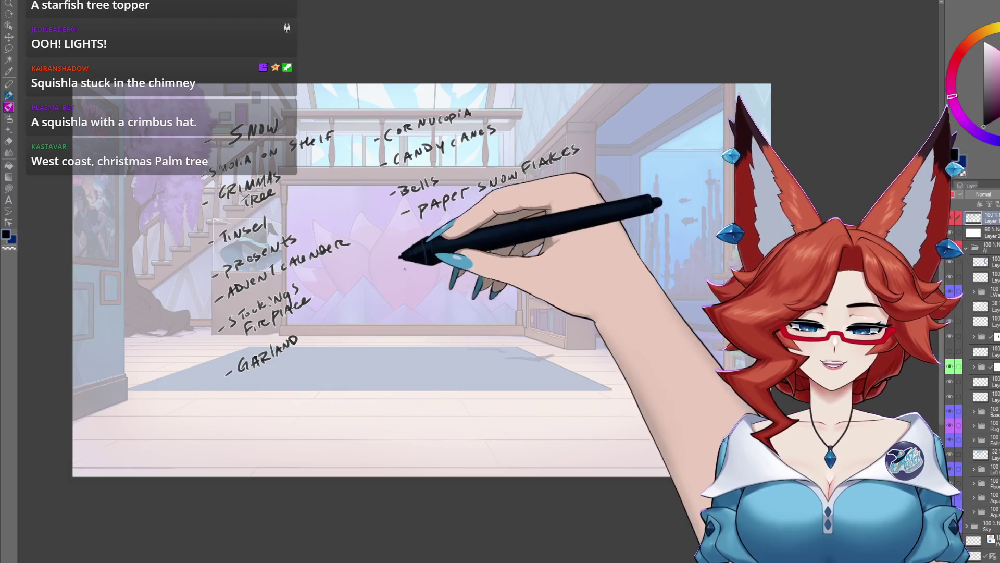
pyautogui.moveTo(411, 284)
pyautogui.mouseDown()
pyautogui.moveTo(457, 279)
pyautogui.moveTo(543, 215)
pyautogui.mouseUp()
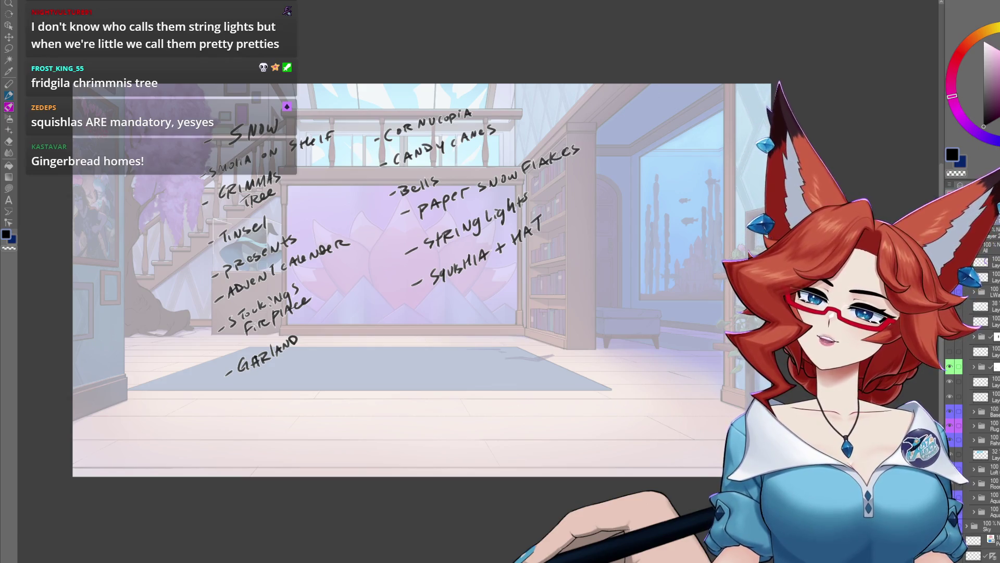
# Collapse a layer folder and toggle the purple tree layer's visibility off and on
pyautogui.scroll(2, 499, 438)
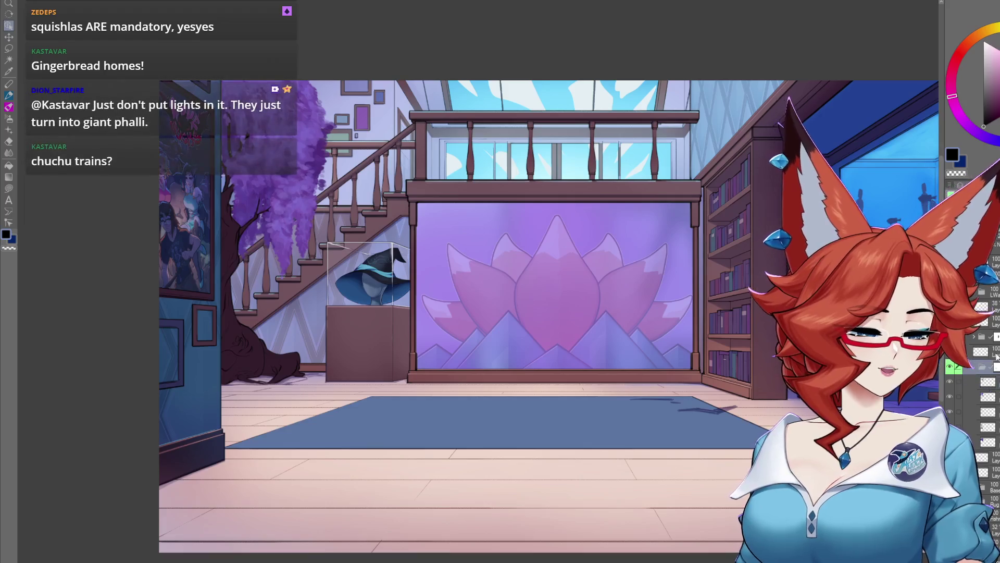
pyautogui.click(972, 369)
pyautogui.click(951, 369)
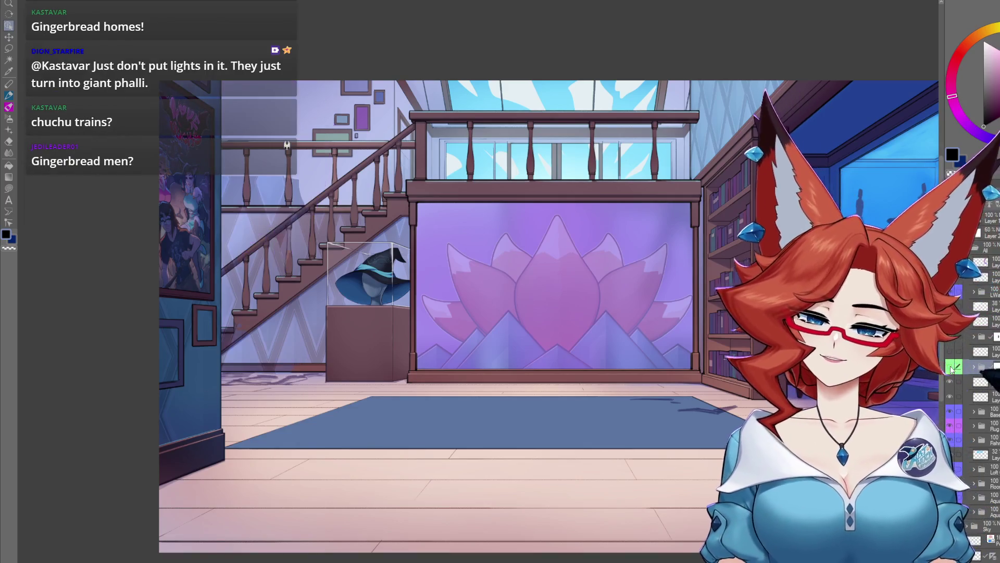
pyautogui.click(951, 369)
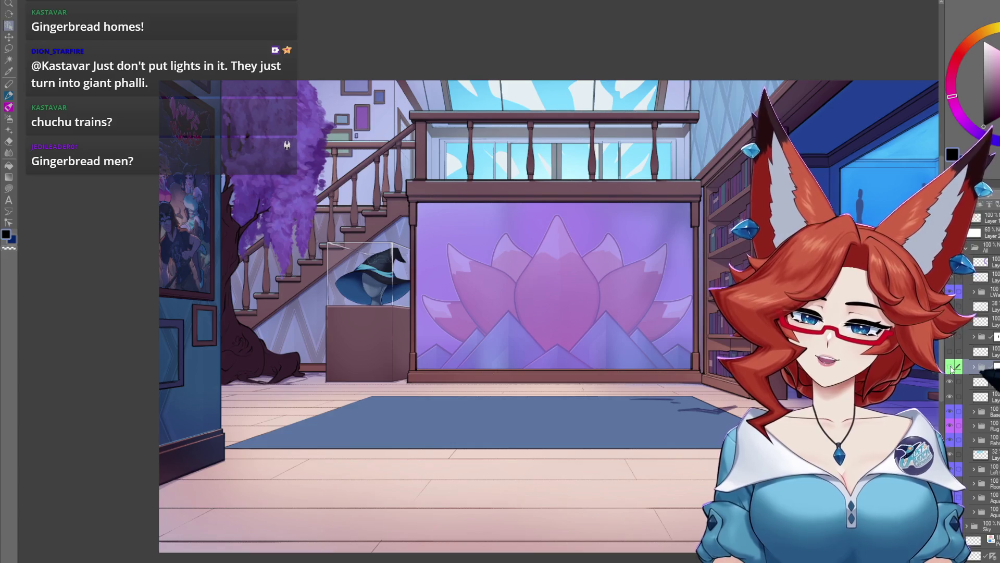
pyautogui.click(951, 369)
pyautogui.click(951, 368)
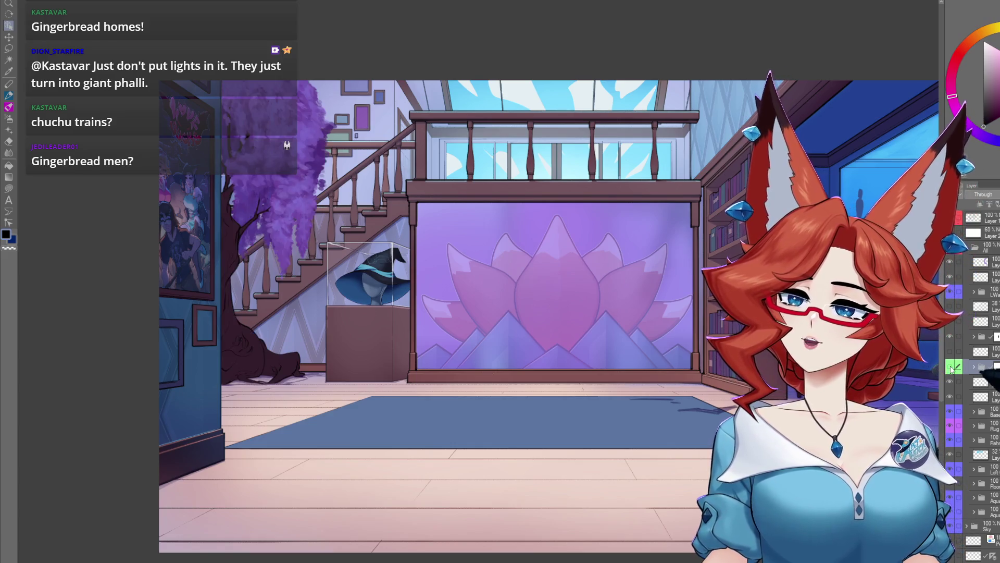
# Hide the purple tree layer, comparing the staircase with it shown and hidden
pyautogui.click(951, 369)
pyautogui.scroll(3, 606, 411)
pyautogui.moveTo(607, 410); pyautogui.dragTo(626, 423)
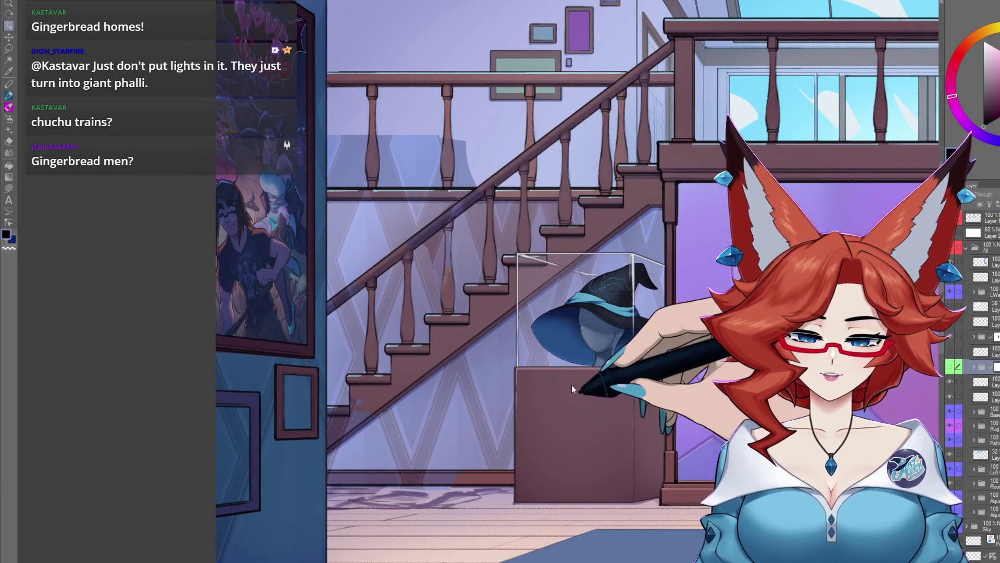
pyautogui.click(951, 368)
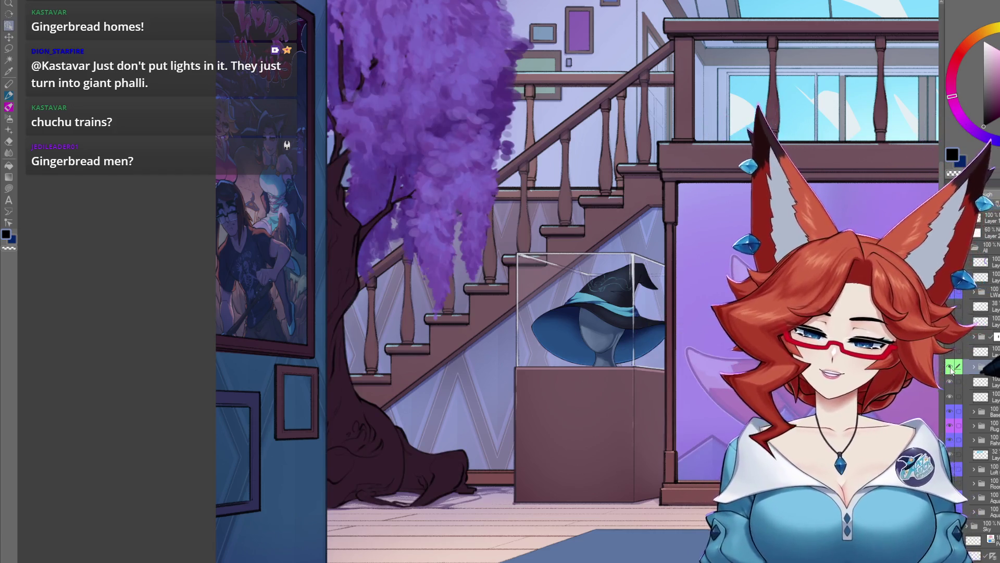
pyautogui.click(951, 369)
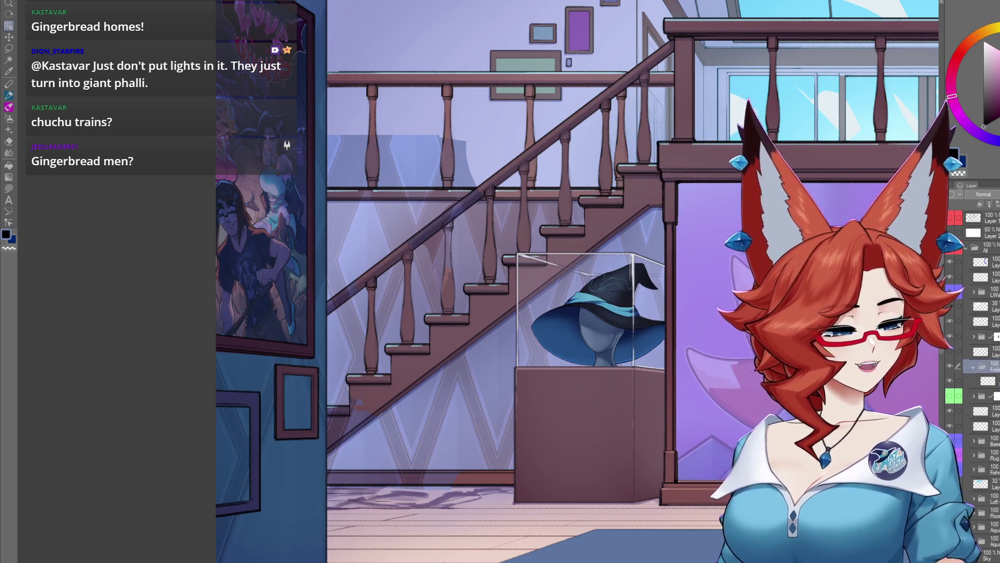
pyautogui.scroll(-5, 497, 405)
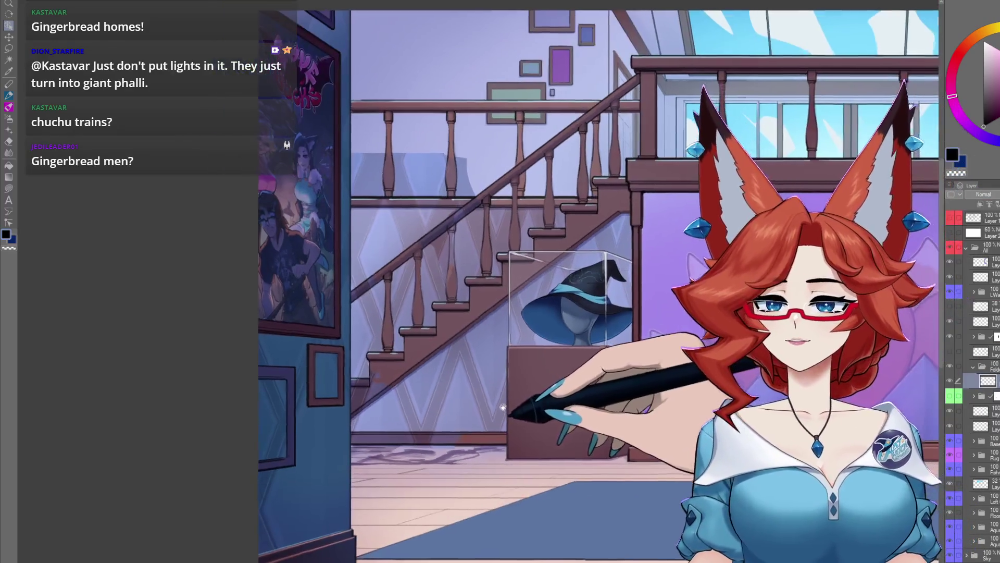
pyautogui.press('b')
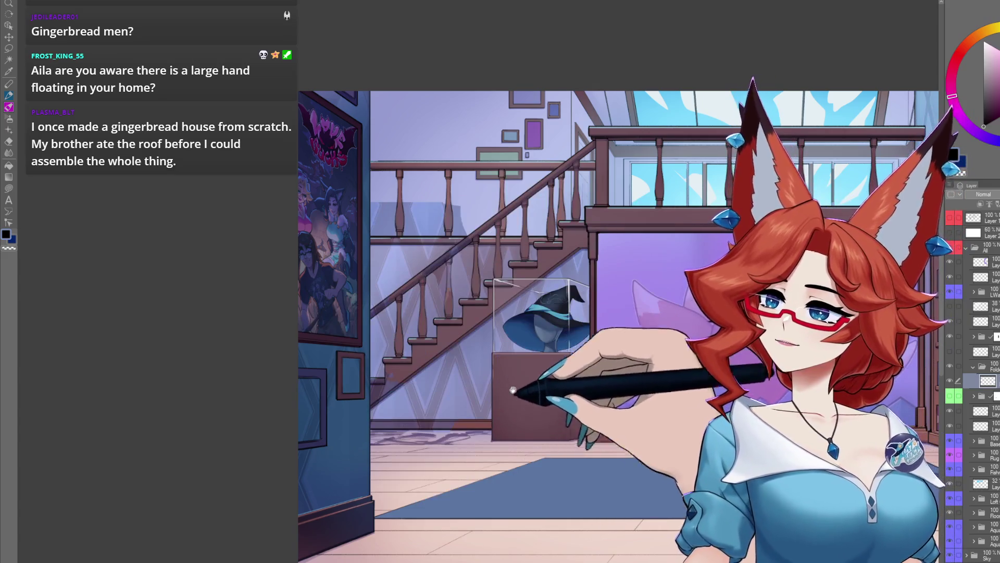
pyautogui.moveTo(520, 428); pyautogui.dragTo(454, 396)
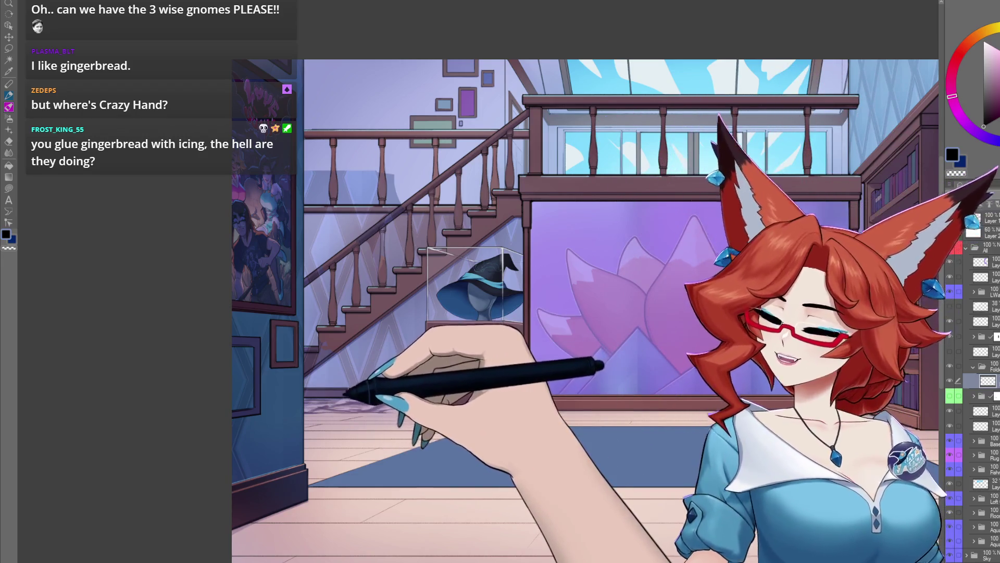
pyautogui.scroll(-1, 585, 308)
# Rough in a black tree from floor to ceiling along the stair railing
pyautogui.moveTo(320, 386); pyautogui.dragTo(430, 367)
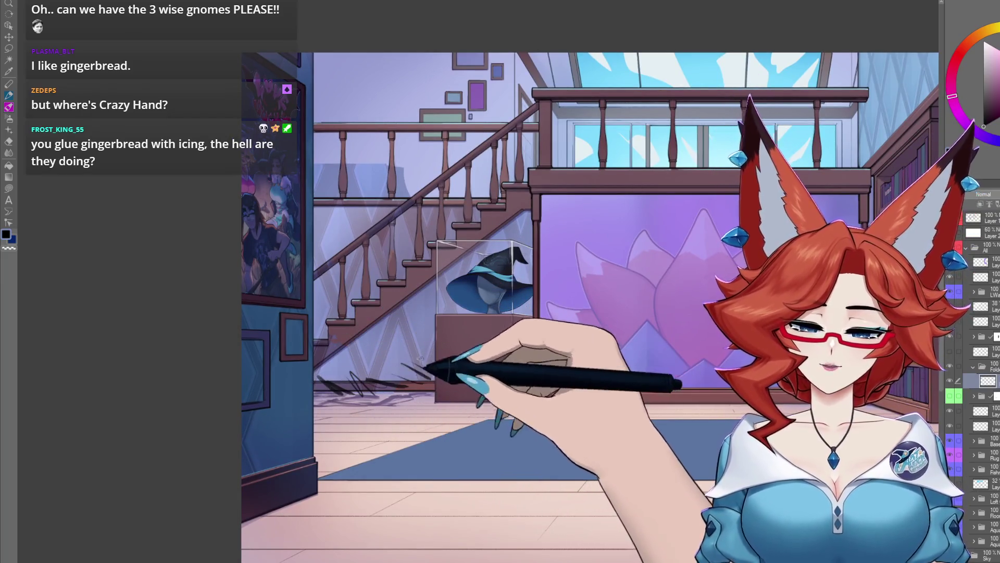
pyautogui.scroll(1, 589, 307)
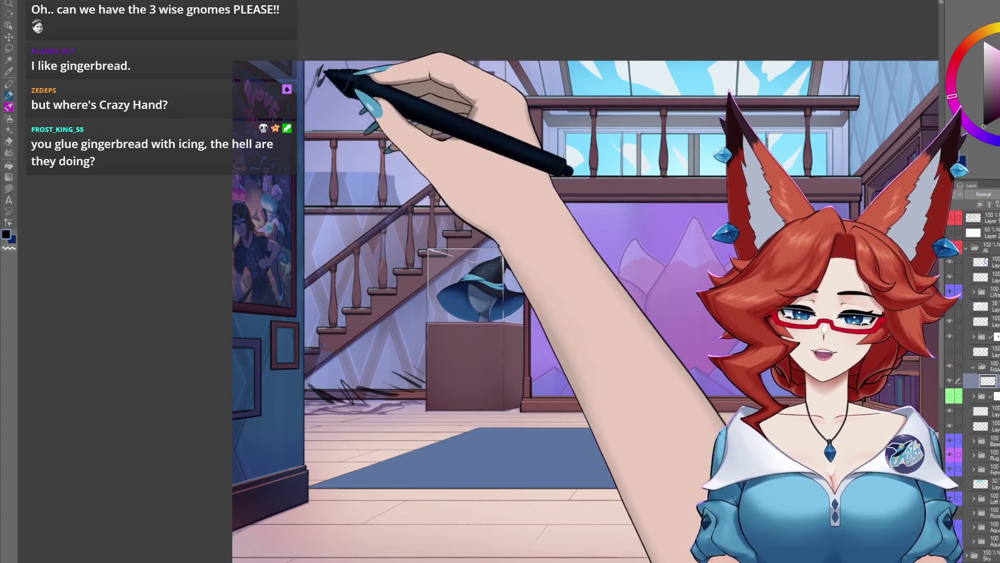
pyautogui.moveTo(328, 68); pyautogui.dragTo(372, 138)
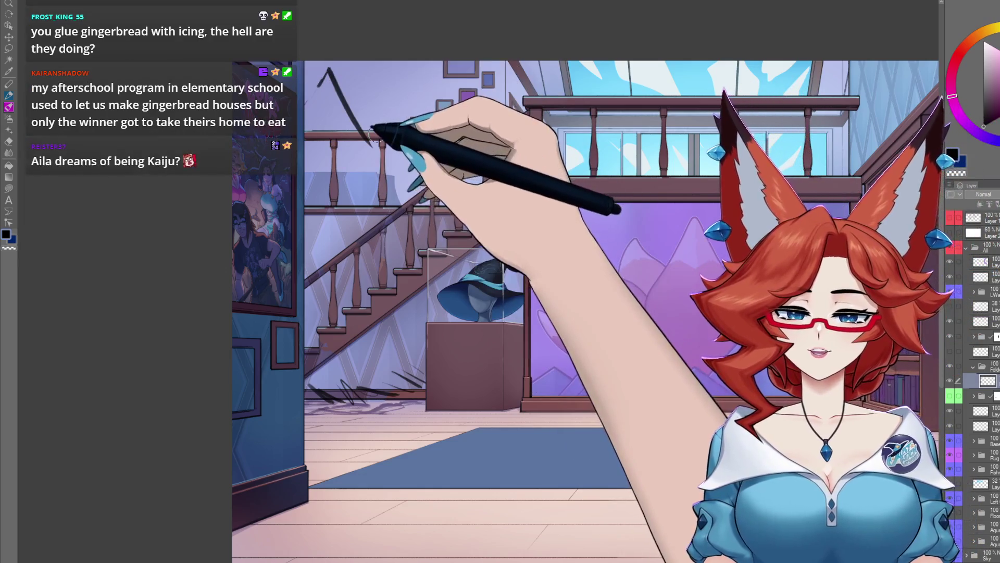
pyautogui.moveTo(324, 78)
pyautogui.mouseDown()
pyautogui.moveTo(346, 101)
pyautogui.moveTo(345, 123)
pyautogui.mouseUp()
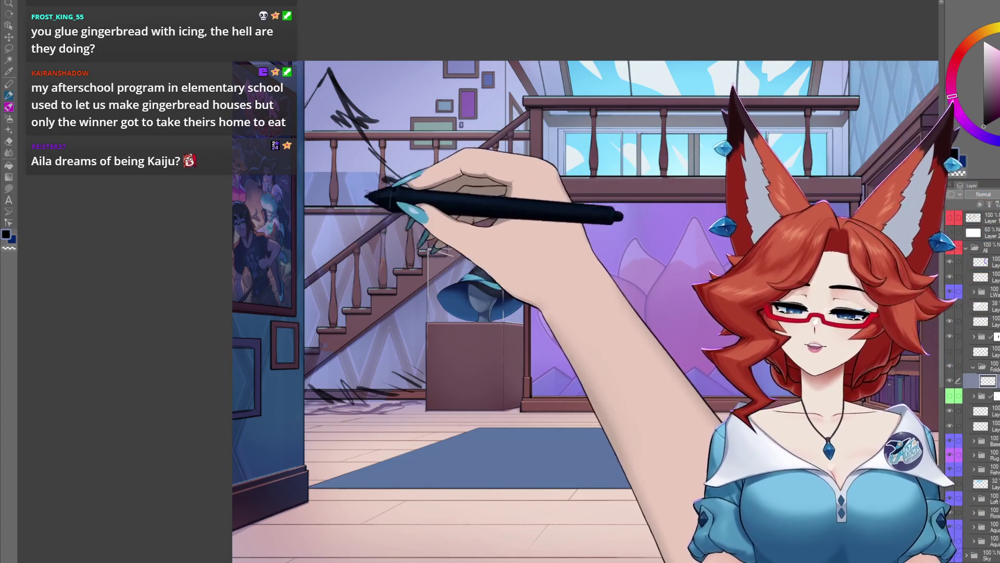
pyautogui.moveTo(338, 177)
pyautogui.mouseDown()
pyautogui.moveTo(328, 205)
pyautogui.moveTo(313, 193)
pyautogui.mouseUp()
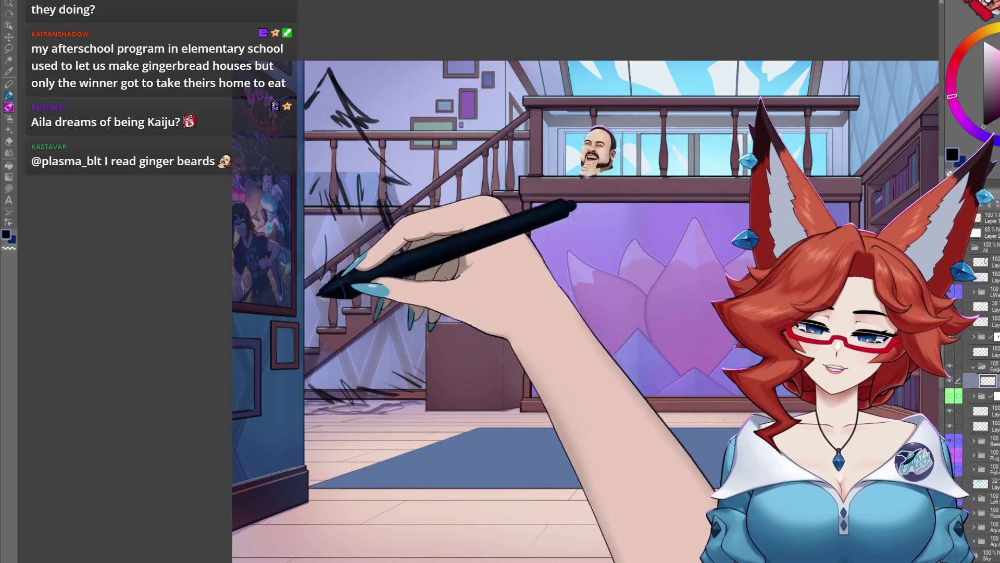
pyautogui.moveTo(397, 346); pyautogui.dragTo(421, 364)
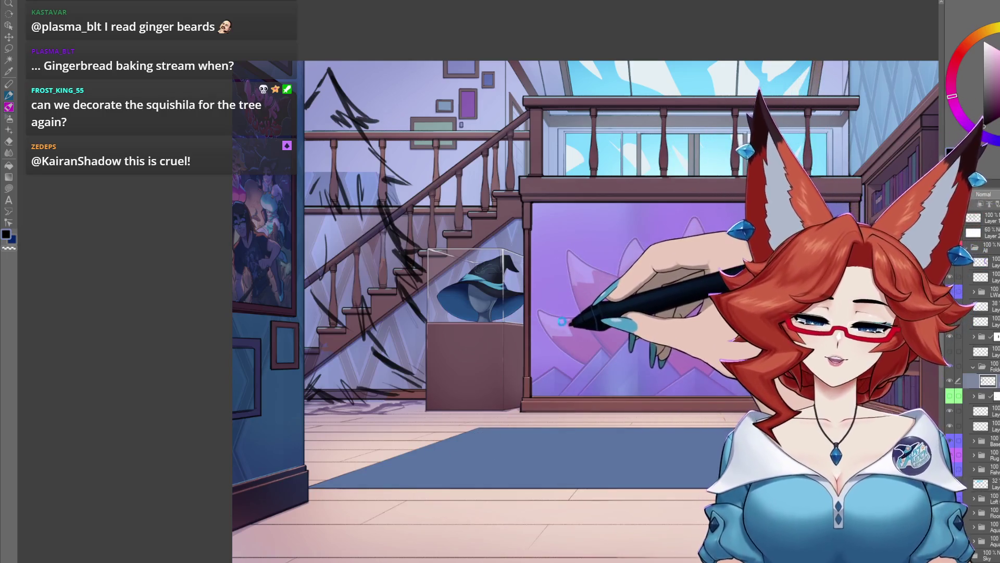
pyautogui.scroll(-3, 429, 453)
pyautogui.moveTo(429, 454); pyautogui.dragTo(406, 438)
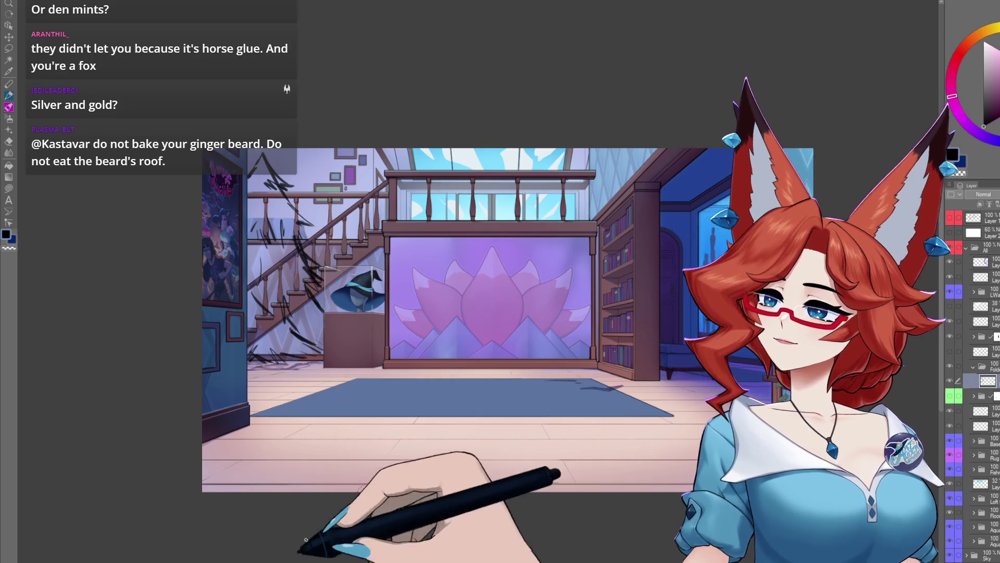
# Hatch dark strokes along the staircase base, lower stair wall and tree sketch
pyautogui.scroll(3, 282, 471)
pyautogui.moveTo(377, 286)
pyautogui.mouseDown()
pyautogui.moveTo(398, 406)
pyautogui.moveTo(435, 433)
pyautogui.mouseUp()
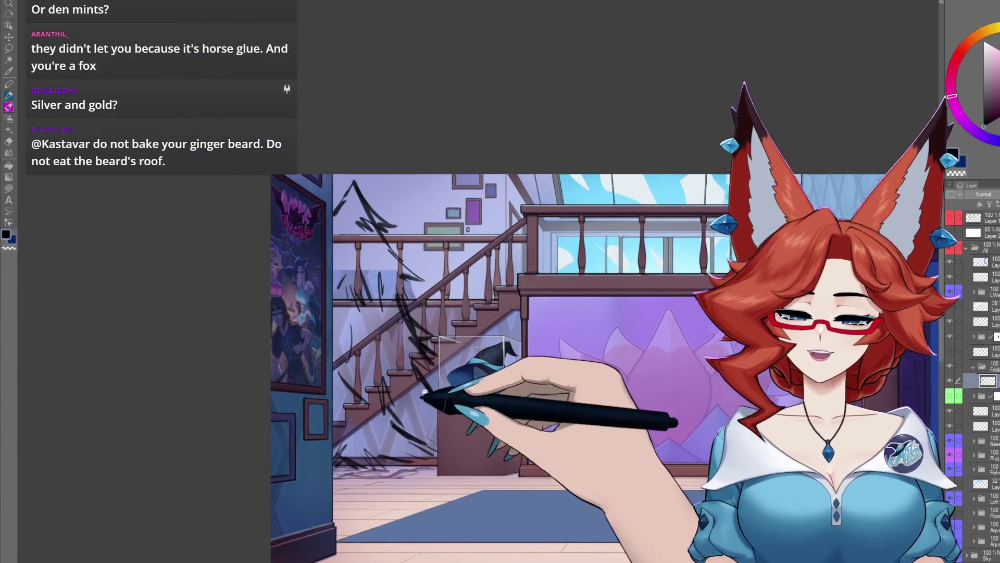
pyautogui.scroll(4, 435, 416)
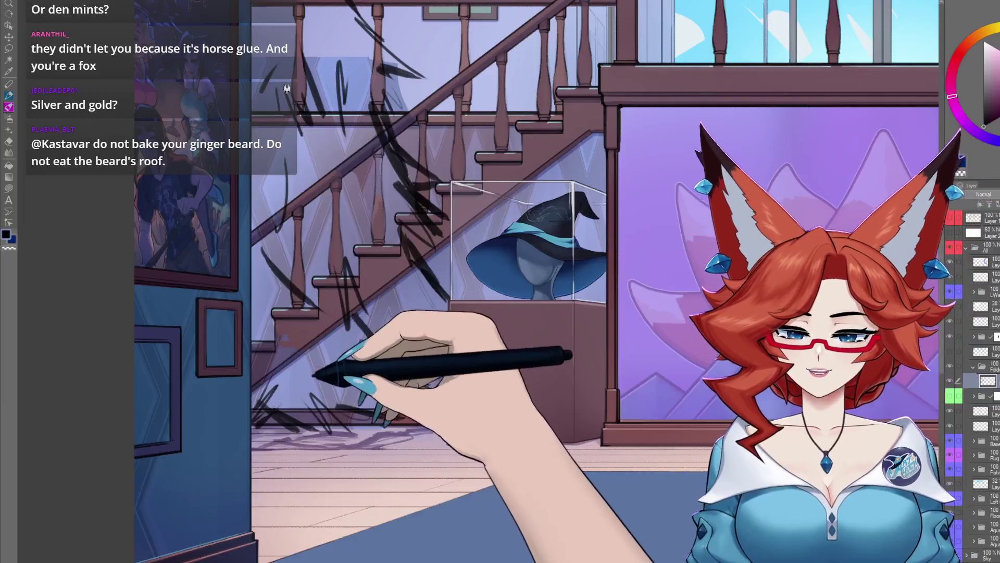
pyautogui.moveTo(324, 405); pyautogui.dragTo(336, 398)
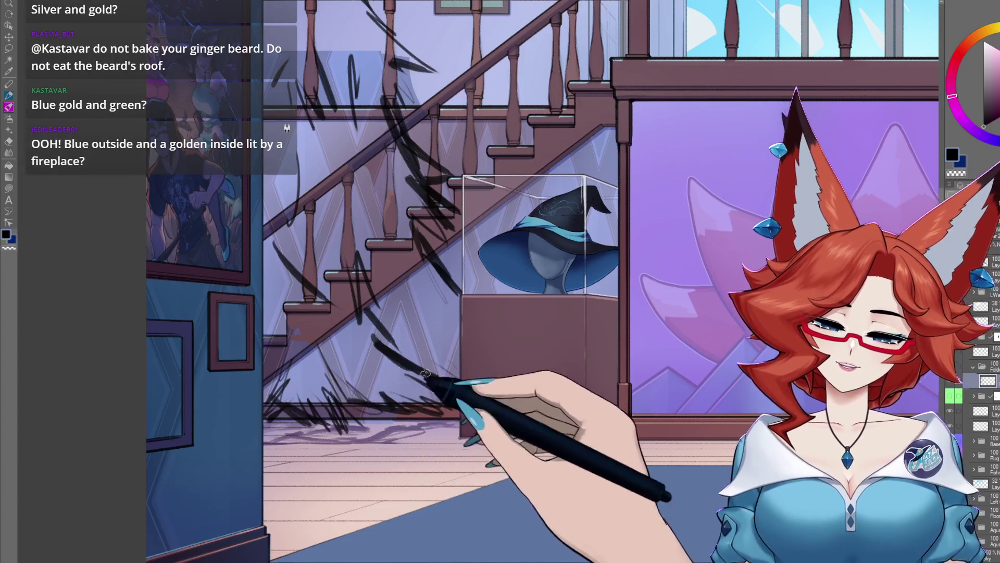
pyautogui.scroll(2, 425, 336)
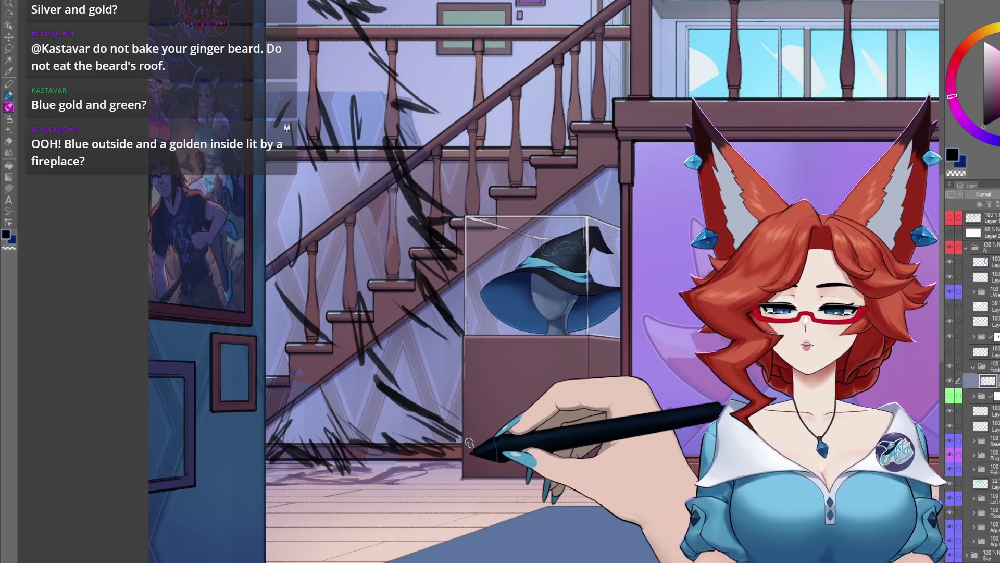
pyautogui.scroll(2, 431, 320)
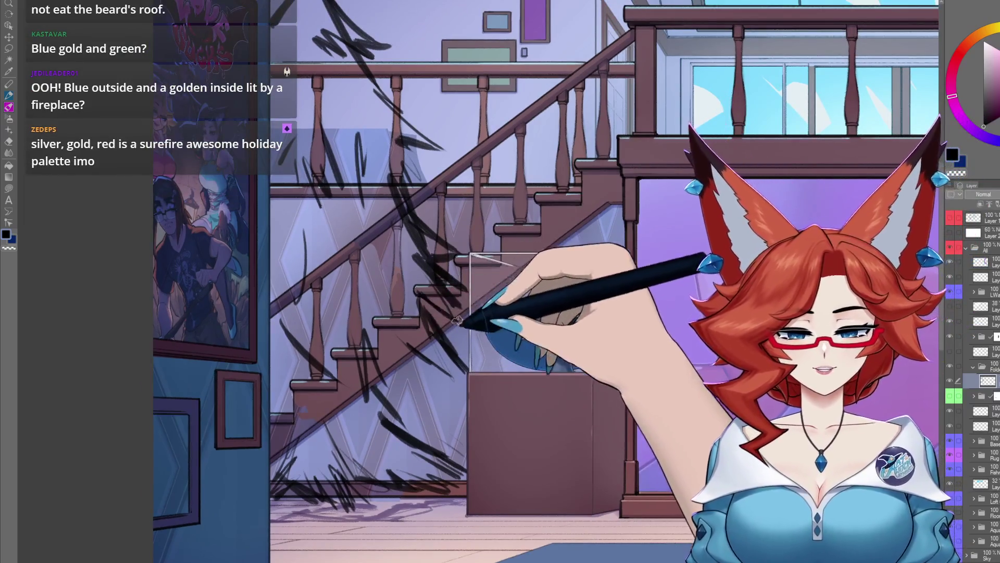
pyautogui.scroll(4, 460, 322)
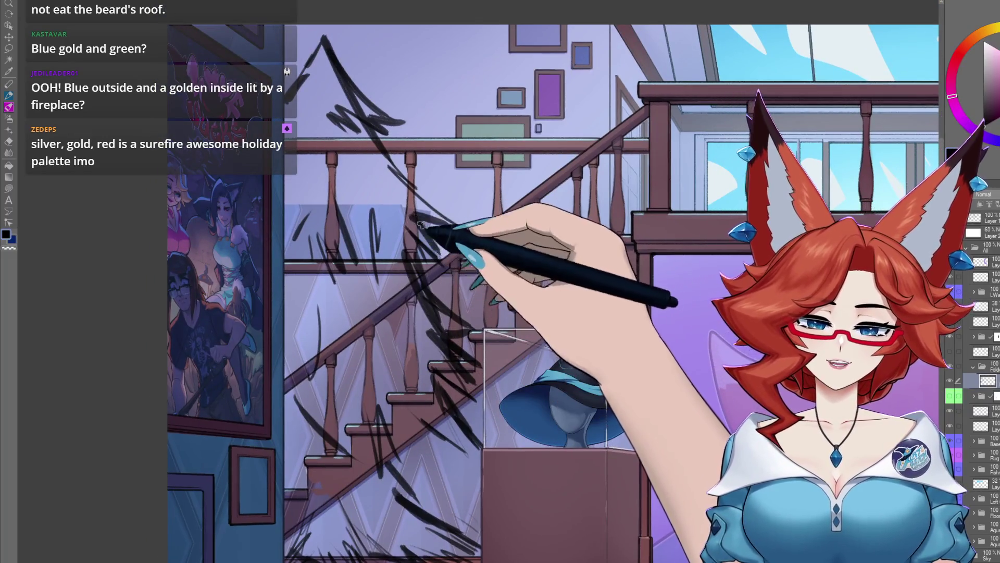
pyautogui.scroll(-2, 502, 395)
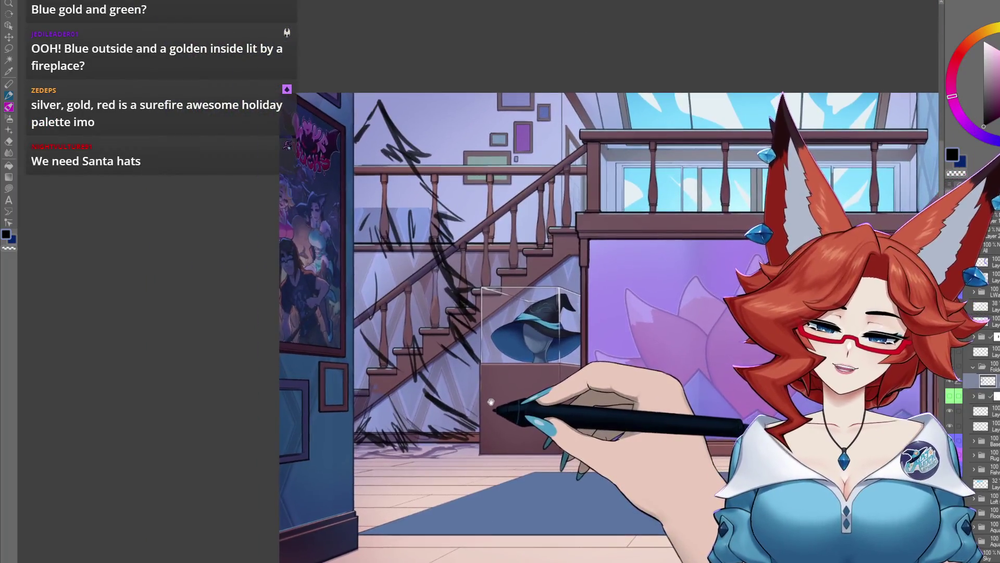
pyautogui.scroll(3, 490, 402)
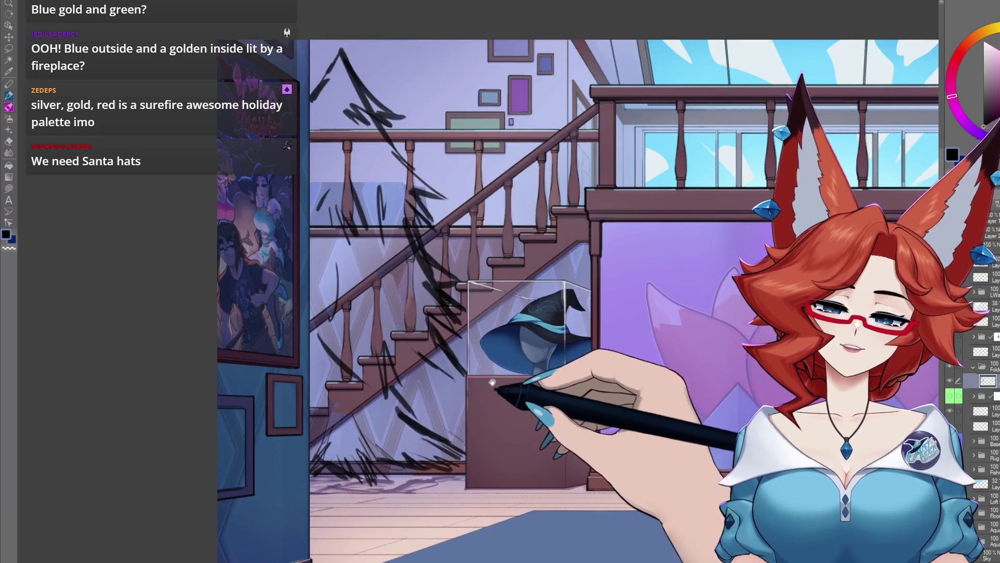
pyautogui.scroll(-3, 493, 382)
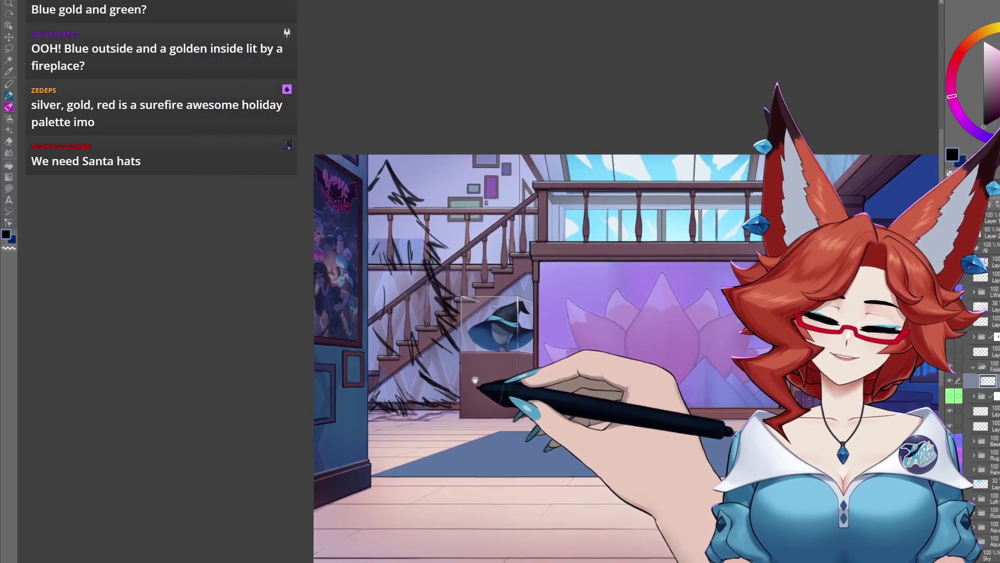
pyautogui.scroll(3, 472, 380)
pyautogui.scroll(-2, 466, 379)
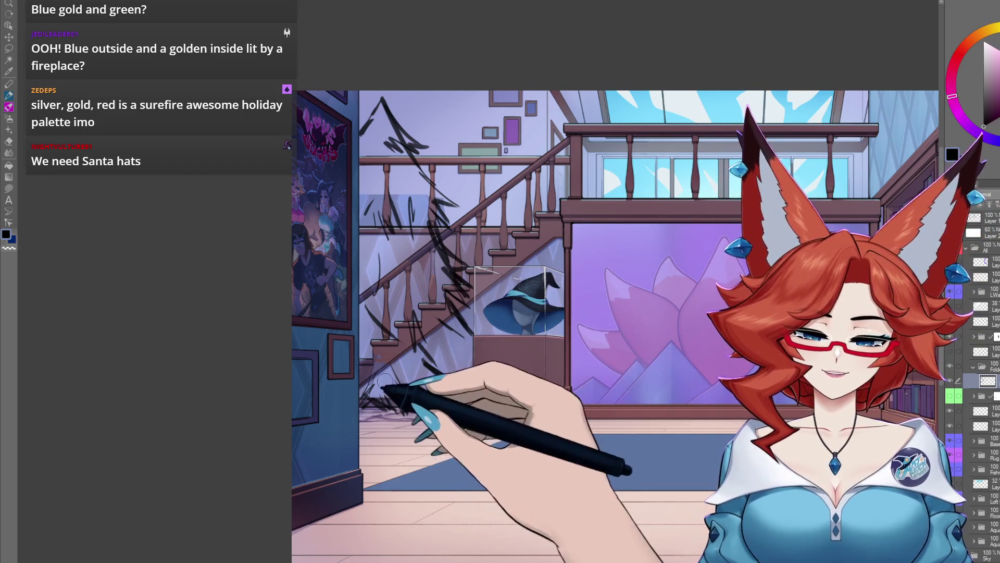
pyautogui.moveTo(366, 386); pyautogui.dragTo(408, 401)
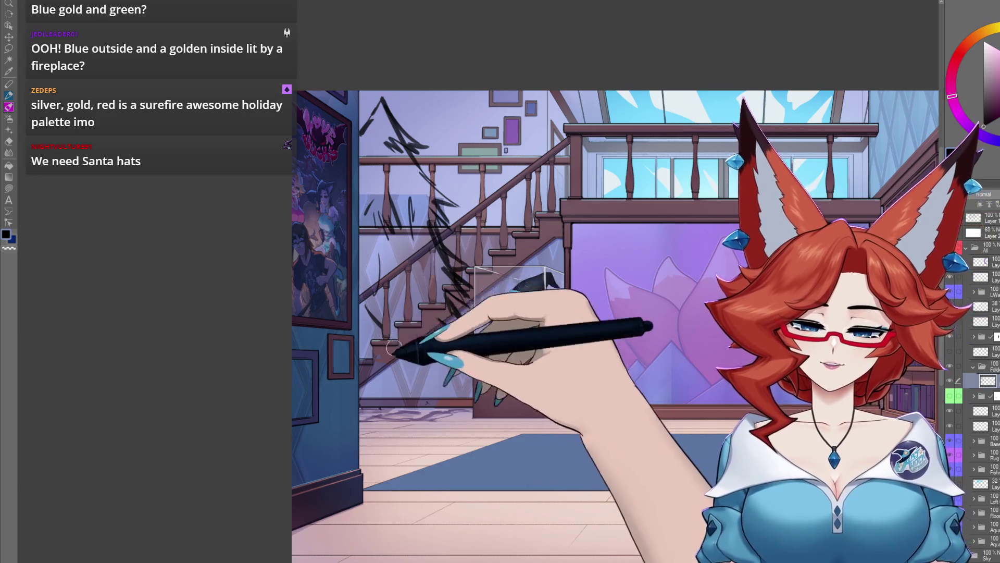
pyautogui.moveTo(368, 316)
pyautogui.mouseDown()
pyautogui.moveTo(357, 275)
pyautogui.moveTo(384, 293)
pyautogui.moveTo(424, 350)
pyautogui.mouseUp()
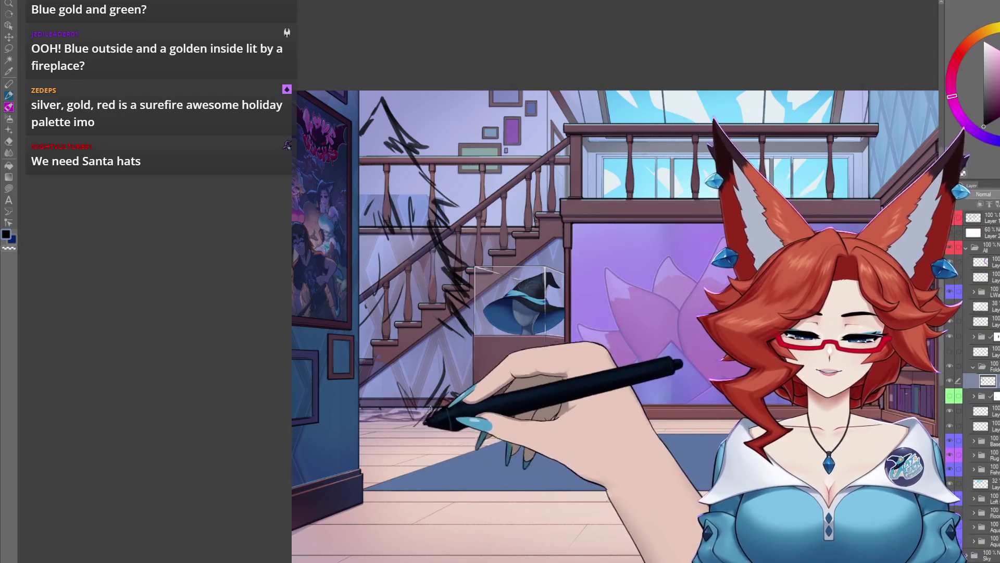
pyautogui.moveTo(367, 407)
pyautogui.mouseDown()
pyautogui.moveTo(353, 384)
pyautogui.moveTo(401, 379)
pyautogui.moveTo(435, 399)
pyautogui.mouseUp()
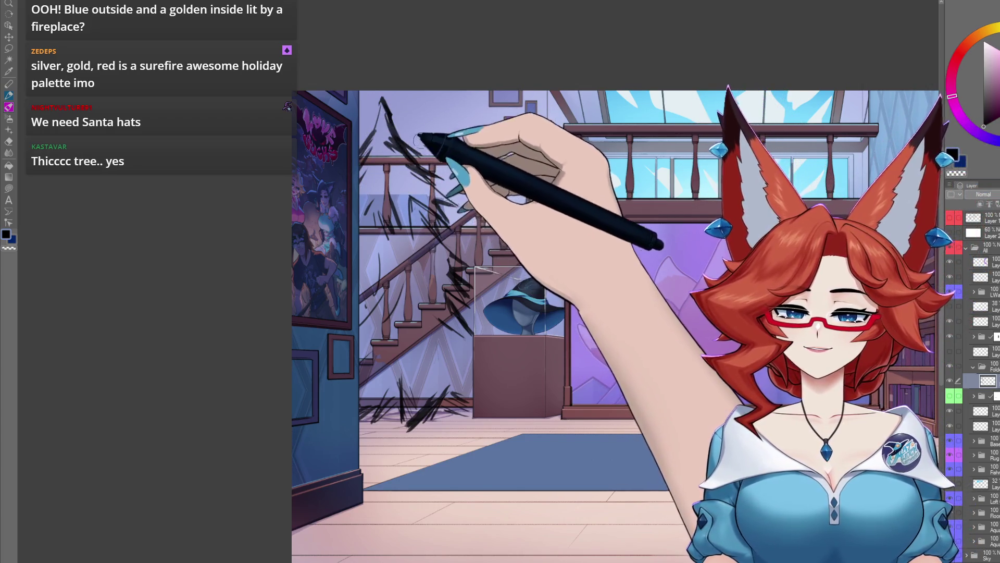
# Sketch a tall outline over the lotus panel, topped with looped bow strokes
pyautogui.moveTo(883, 238)
pyautogui.mouseDown()
pyautogui.moveTo(674, 176)
pyautogui.moveTo(633, 177)
pyautogui.mouseUp()
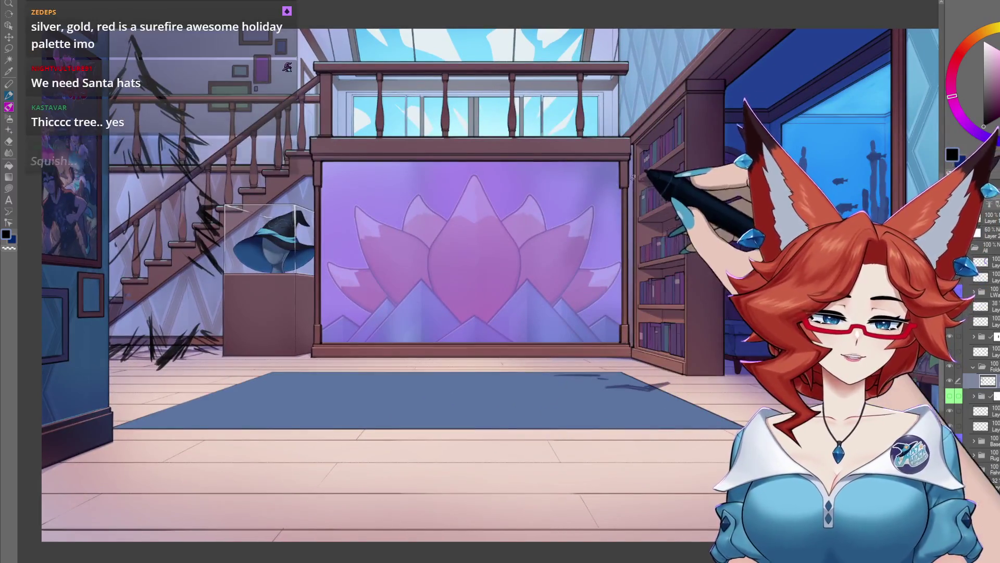
pyautogui.moveTo(540, 218); pyautogui.dragTo(548, 358)
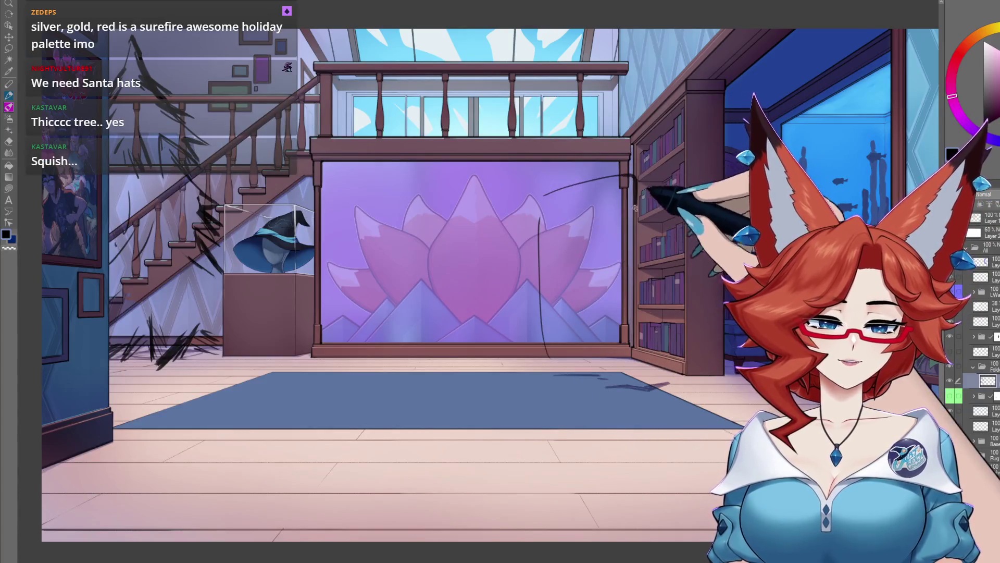
pyautogui.moveTo(629, 360); pyautogui.dragTo(550, 359)
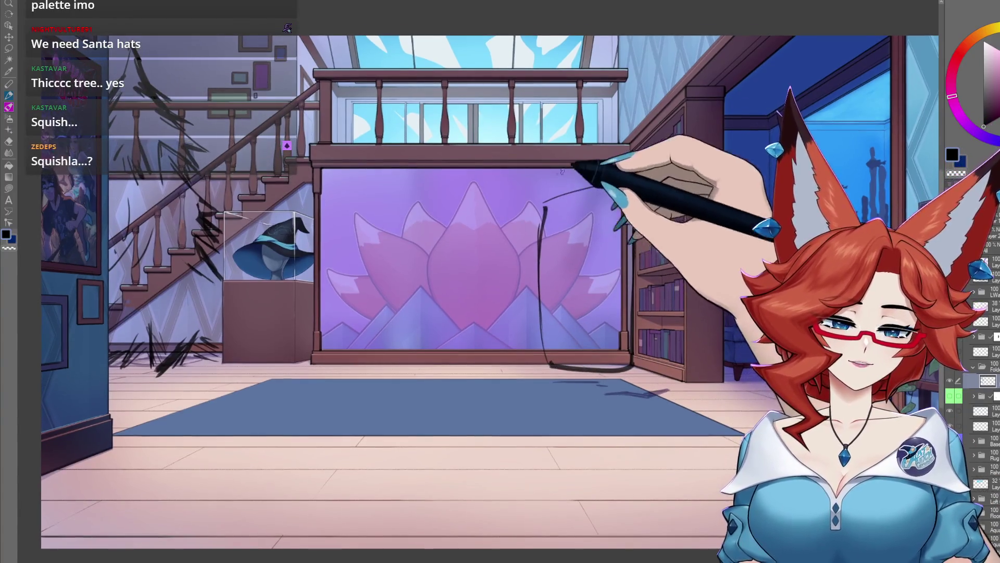
pyautogui.moveTo(543, 202); pyautogui.dragTo(599, 182)
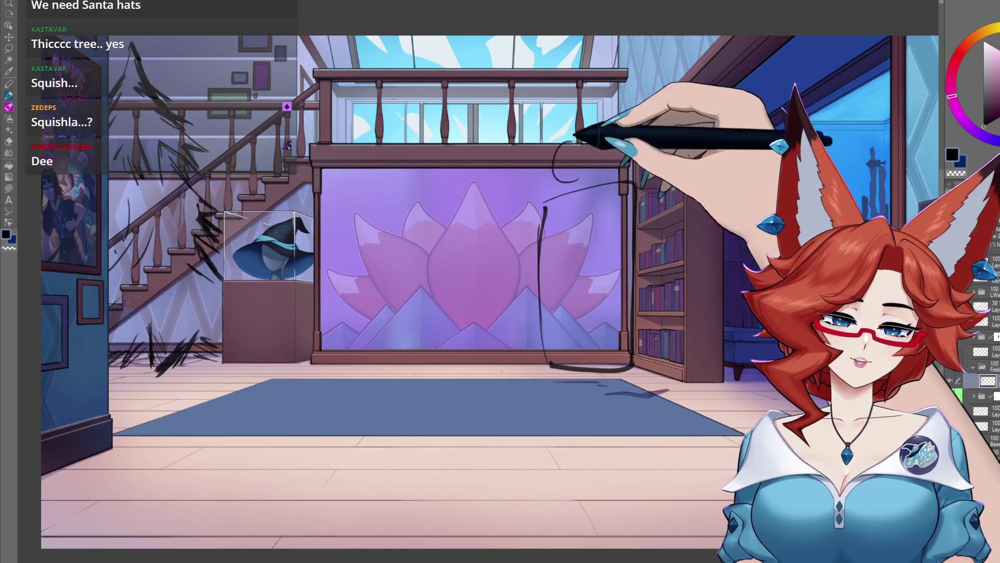
pyautogui.moveTo(565, 147); pyautogui.dragTo(612, 175)
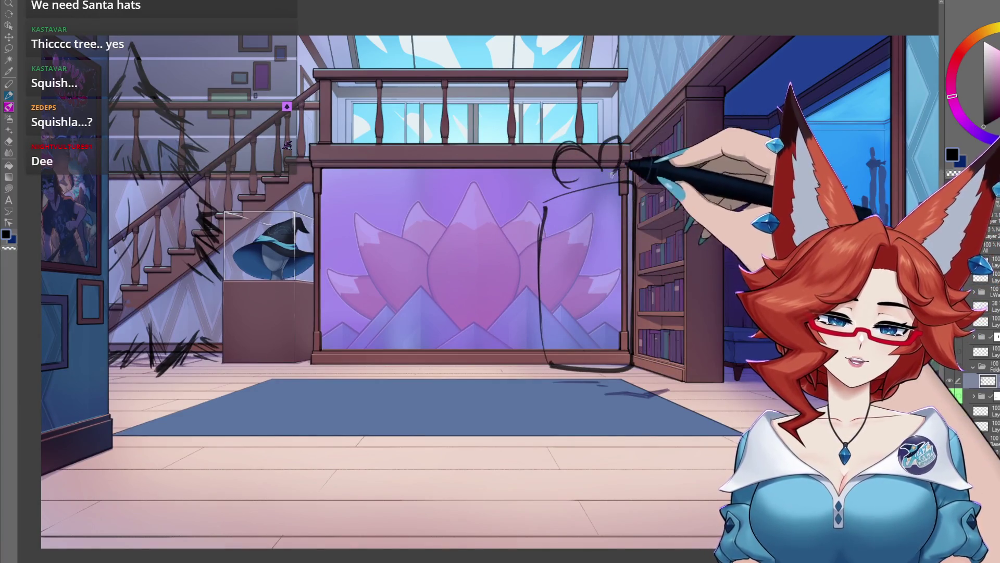
pyautogui.moveTo(559, 135); pyautogui.dragTo(579, 114)
pyautogui.moveTo(518, 137); pyautogui.dragTo(552, 157)
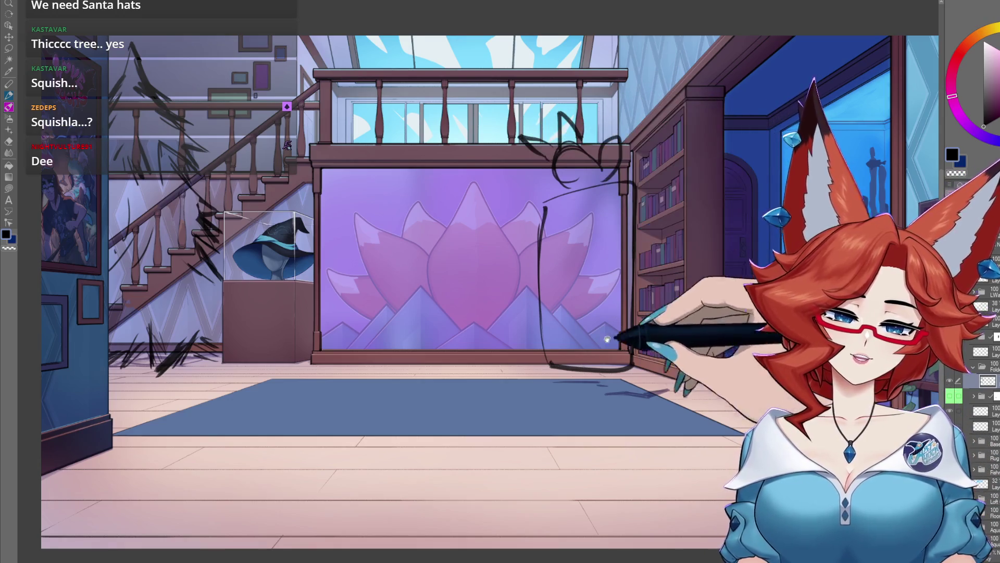
# Rough out several present box outlines on the floor by the stairs and lotus panel
pyautogui.moveTo(608, 339)
pyautogui.mouseDown()
pyautogui.moveTo(645, 374)
pyautogui.moveTo(683, 353)
pyautogui.mouseUp()
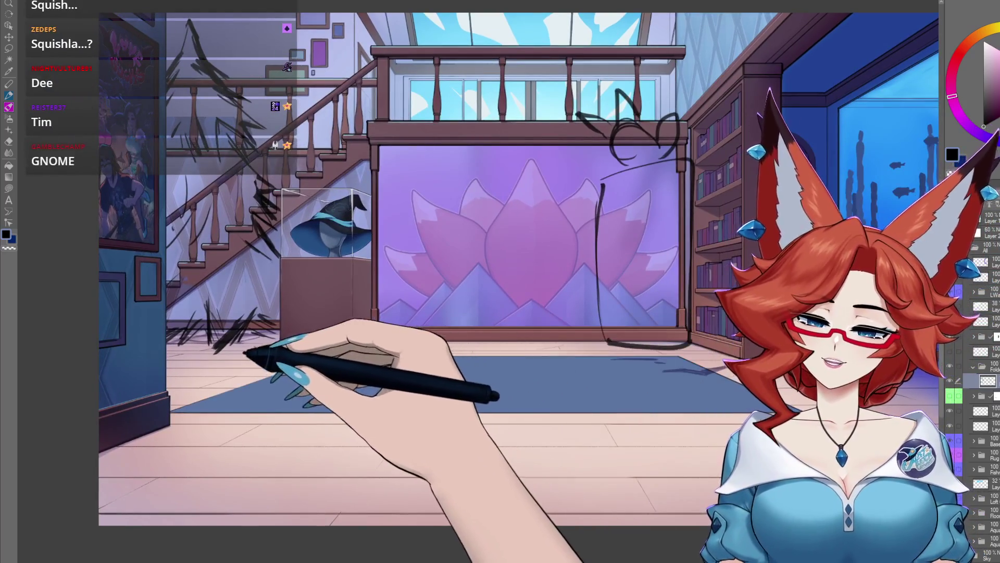
pyautogui.moveTo(241, 333); pyautogui.dragTo(279, 295)
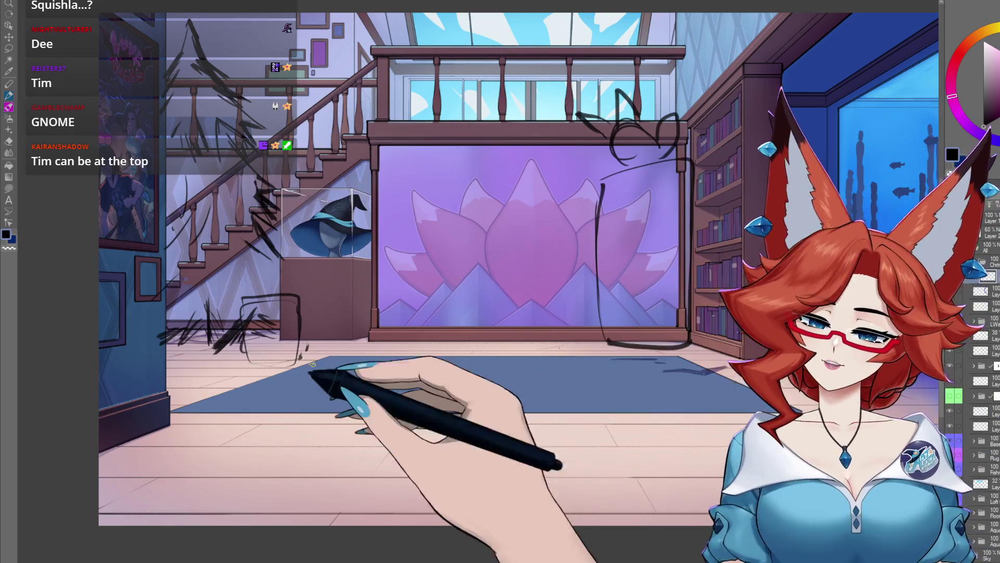
pyautogui.moveTo(302, 313)
pyautogui.mouseDown()
pyautogui.moveTo(344, 333)
pyautogui.moveTo(329, 332)
pyautogui.mouseUp()
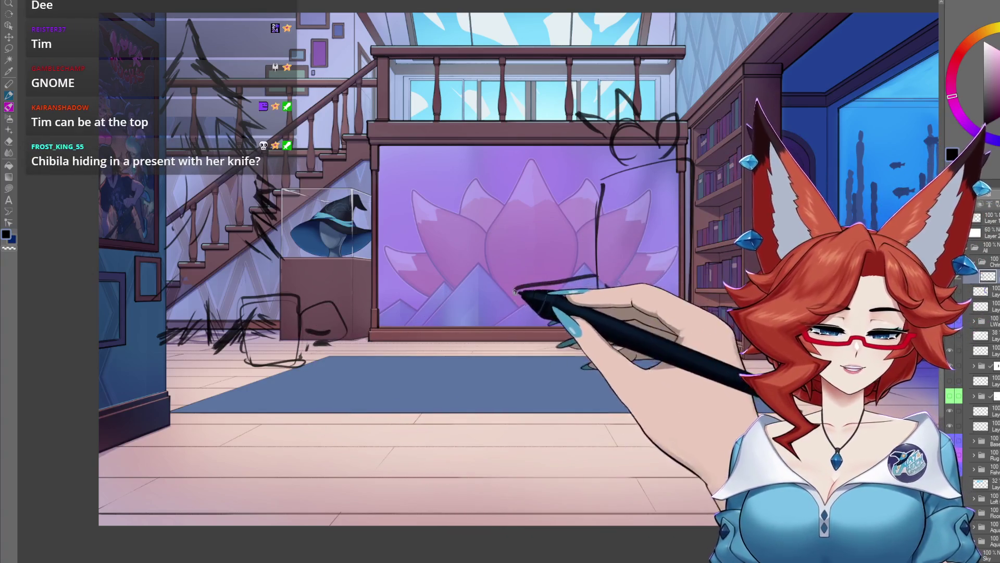
pyautogui.moveTo(608, 272); pyautogui.dragTo(624, 344)
pyautogui.moveTo(597, 273)
pyautogui.mouseDown()
pyautogui.moveTo(527, 359)
pyautogui.moveTo(606, 360)
pyautogui.mouseUp()
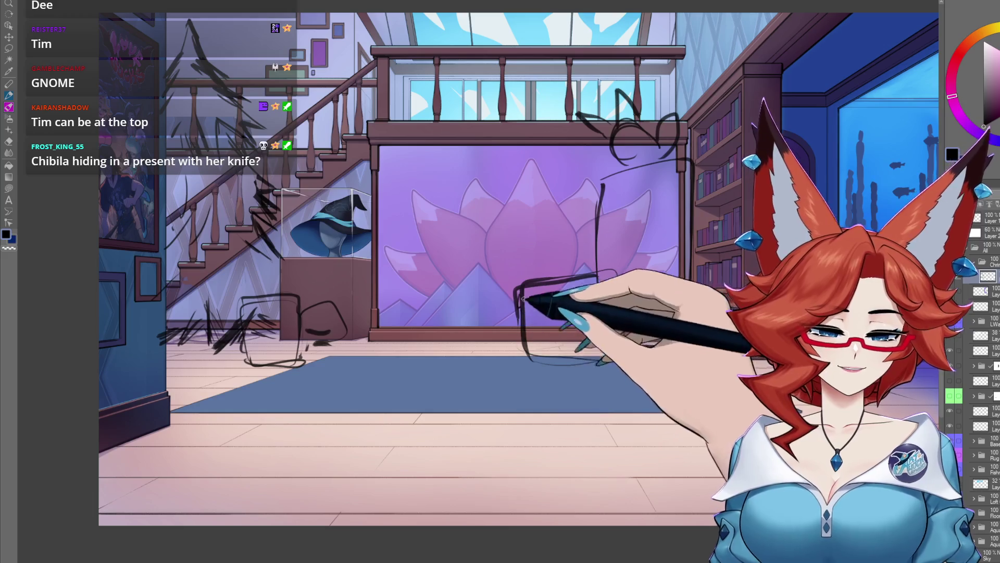
pyautogui.moveTo(593, 272)
pyautogui.mouseDown()
pyautogui.moveTo(593, 349)
pyautogui.moveTo(576, 352)
pyautogui.moveTo(615, 275)
pyautogui.mouseUp()
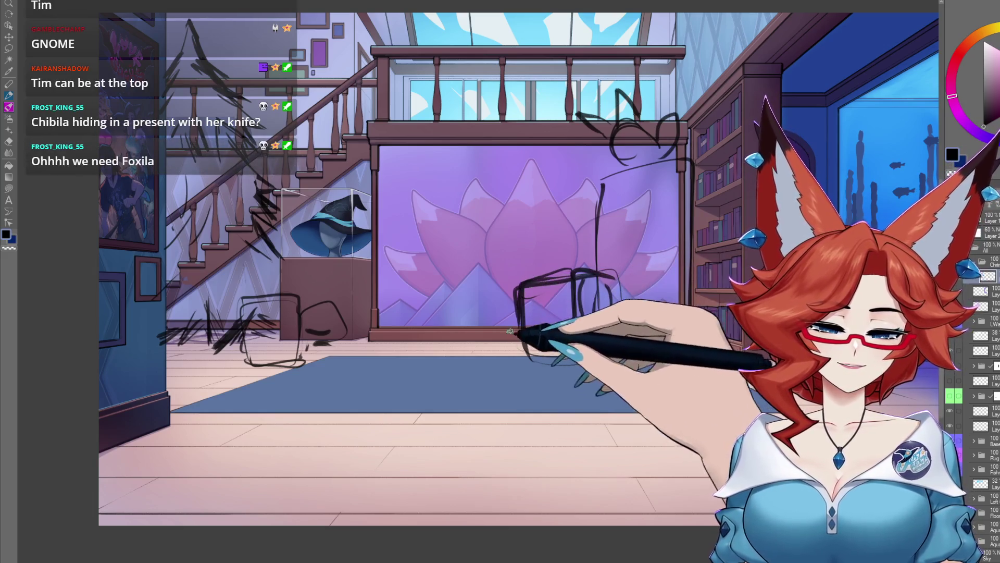
pyautogui.moveTo(524, 312)
pyautogui.mouseDown()
pyautogui.moveTo(476, 328)
pyautogui.moveTo(529, 356)
pyautogui.mouseUp()
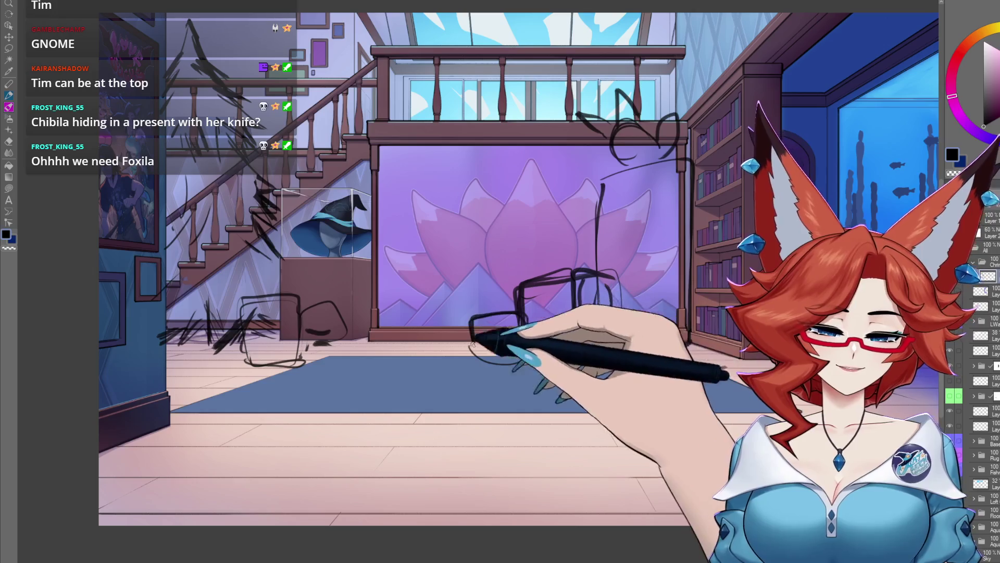
pyautogui.moveTo(454, 301)
pyautogui.mouseDown()
pyautogui.moveTo(446, 346)
pyautogui.moveTo(459, 342)
pyautogui.mouseUp()
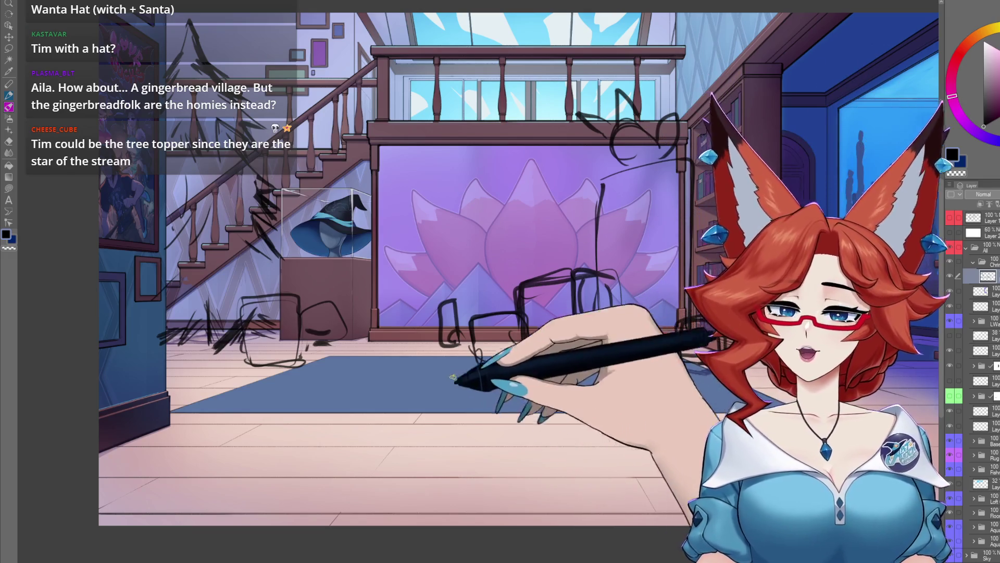
pyautogui.scroll(4, 281, 234)
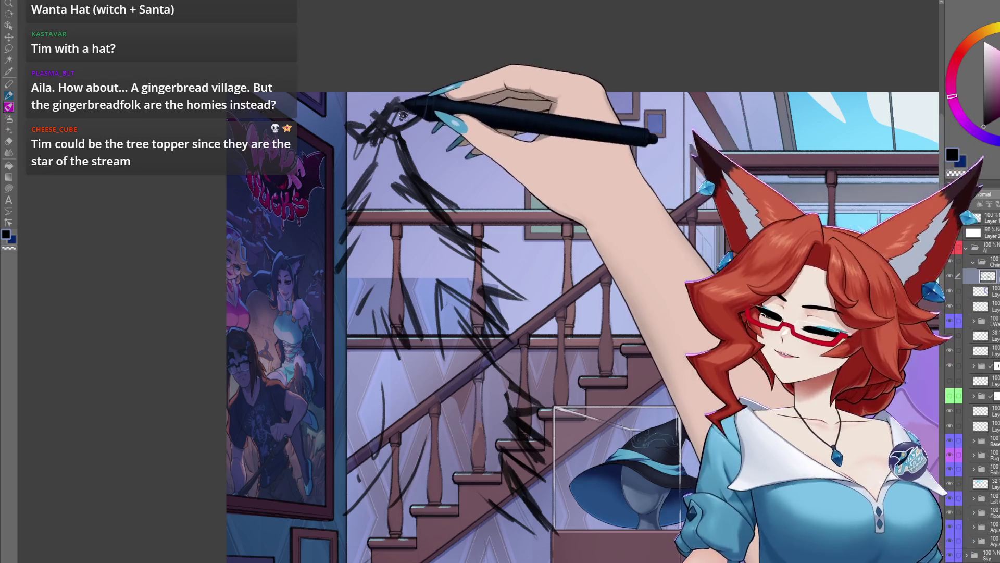
# Zoom in to frame the tree top beside the staircase, then clear the selection
pyautogui.moveTo(402, 115); pyautogui.dragTo(427, 121)
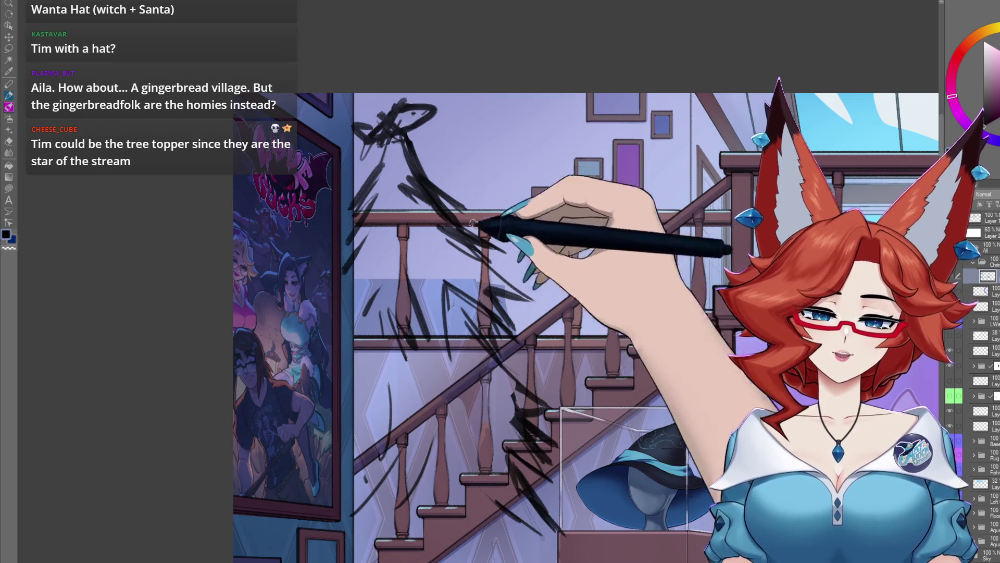
pyautogui.scroll(3, 455, 376)
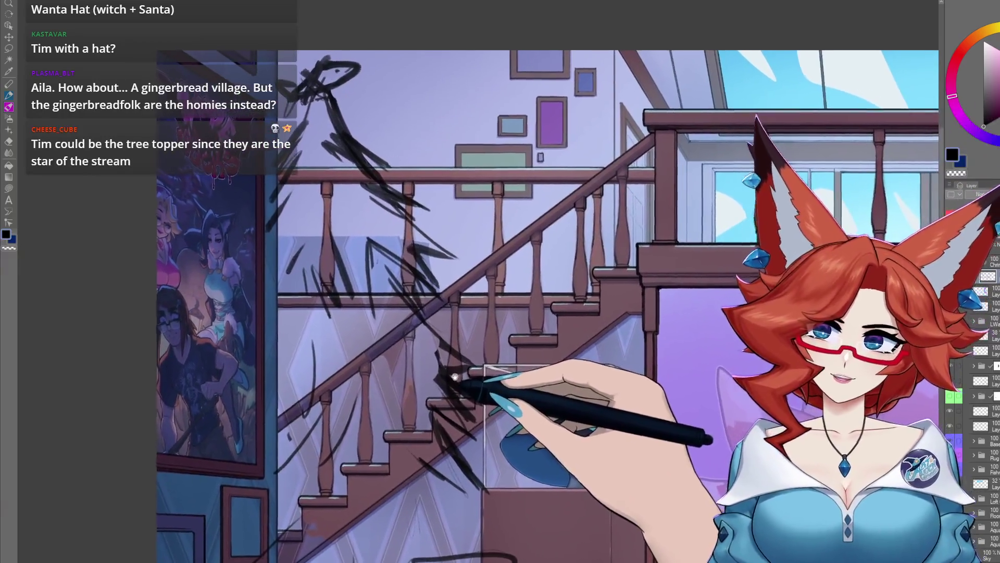
pyautogui.moveTo(455, 376); pyautogui.dragTo(440, 371)
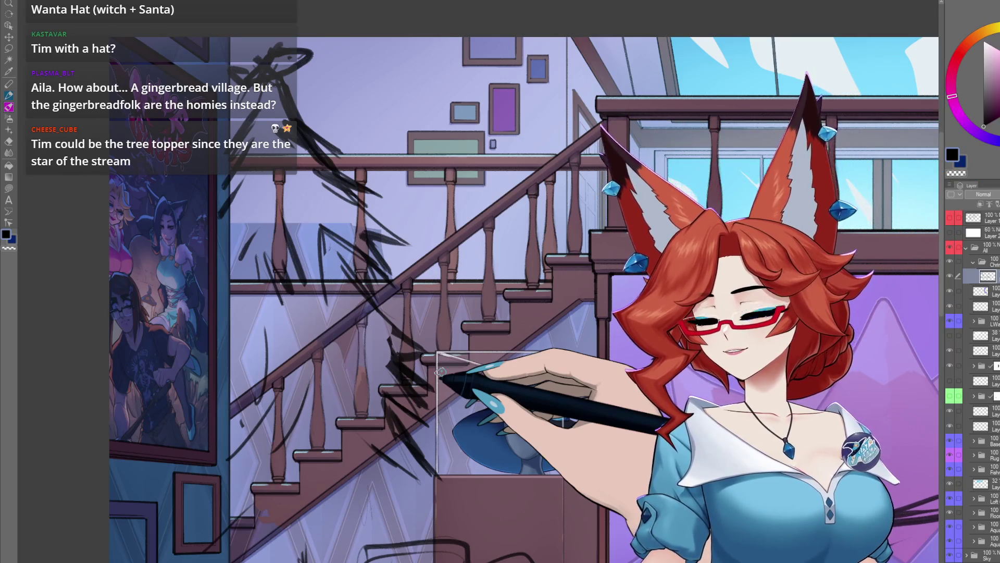
pyautogui.scroll(3, 446, 233)
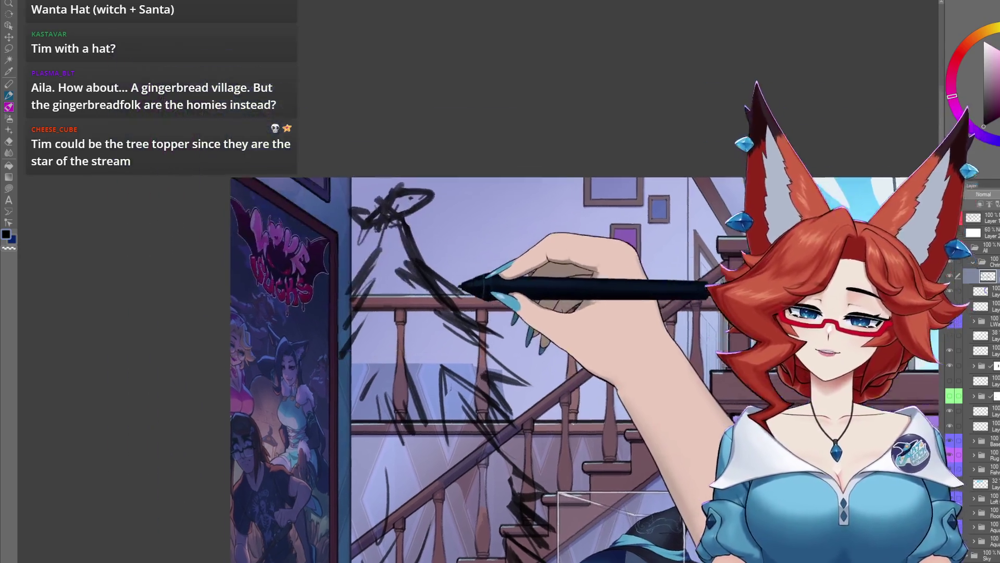
pyautogui.moveTo(447, 232)
pyautogui.mouseDown()
pyautogui.moveTo(448, 264)
pyautogui.moveTo(434, 245)
pyautogui.moveTo(336, 292)
pyautogui.moveTo(315, 240)
pyautogui.moveTo(452, 208)
pyautogui.mouseUp()
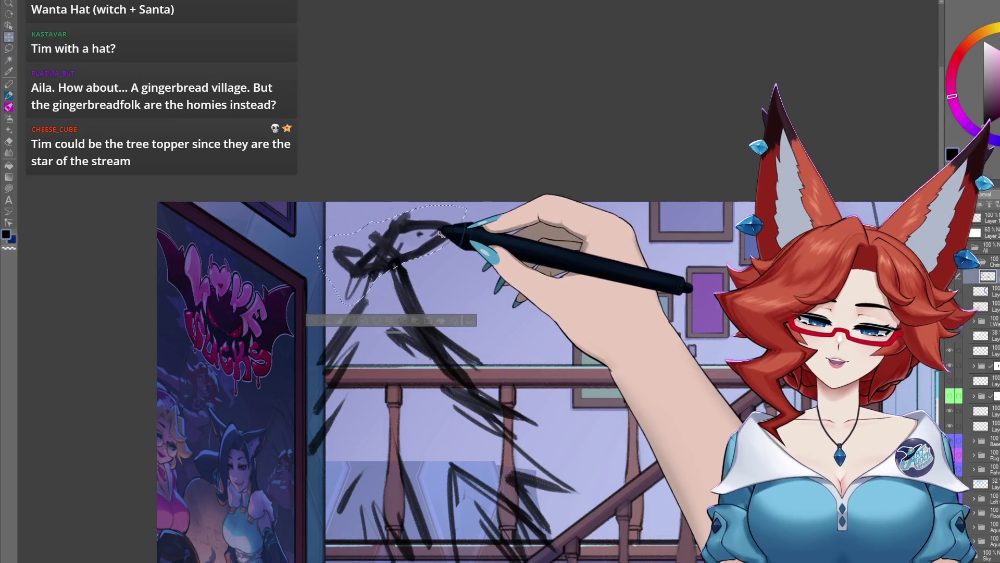
pyautogui.hotkey('ctrl', 'd')
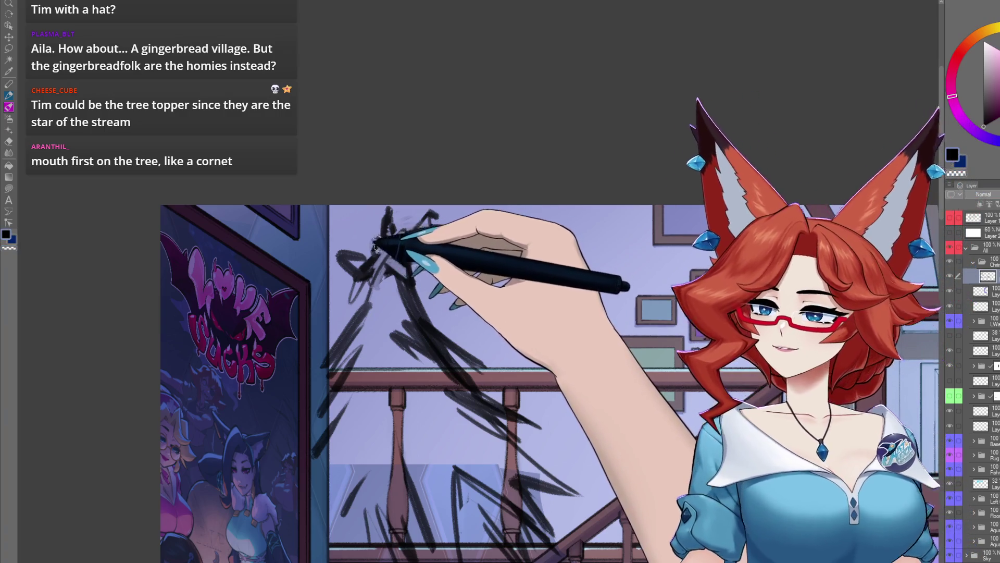
# Pan the view up to show the upper staircase and the tree top
pyautogui.moveTo(524, 502)
pyautogui.mouseDown()
pyautogui.moveTo(469, 357)
pyautogui.moveTo(458, 359)
pyautogui.mouseUp()
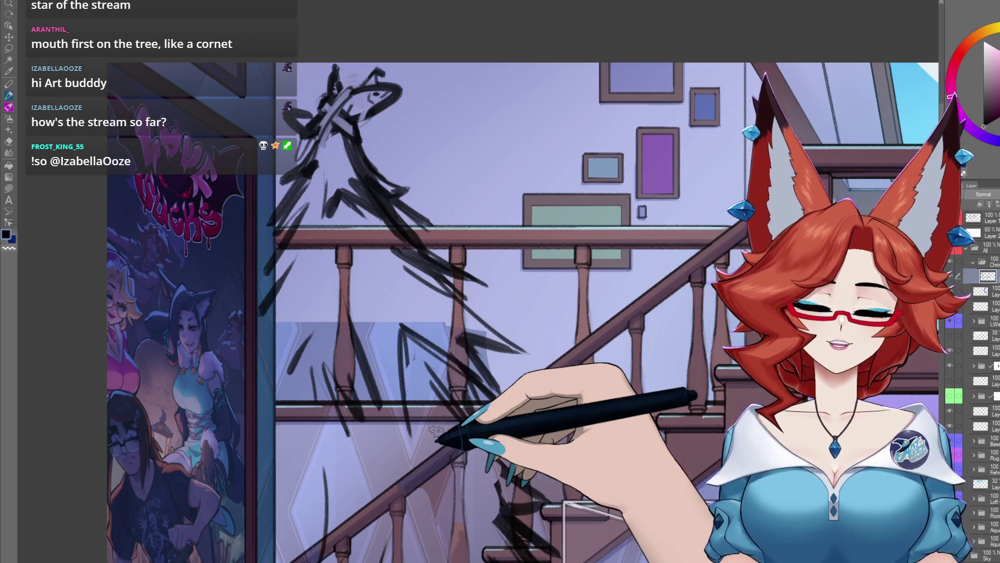
# Reframe the room and sketch box shapes near the base of the lotus wall
pyautogui.moveTo(518, 369)
pyautogui.mouseDown()
pyautogui.moveTo(462, 435)
pyautogui.moveTo(458, 368)
pyautogui.moveTo(478, 369)
pyautogui.mouseUp()
pyautogui.scroll(-6, 478, 369)
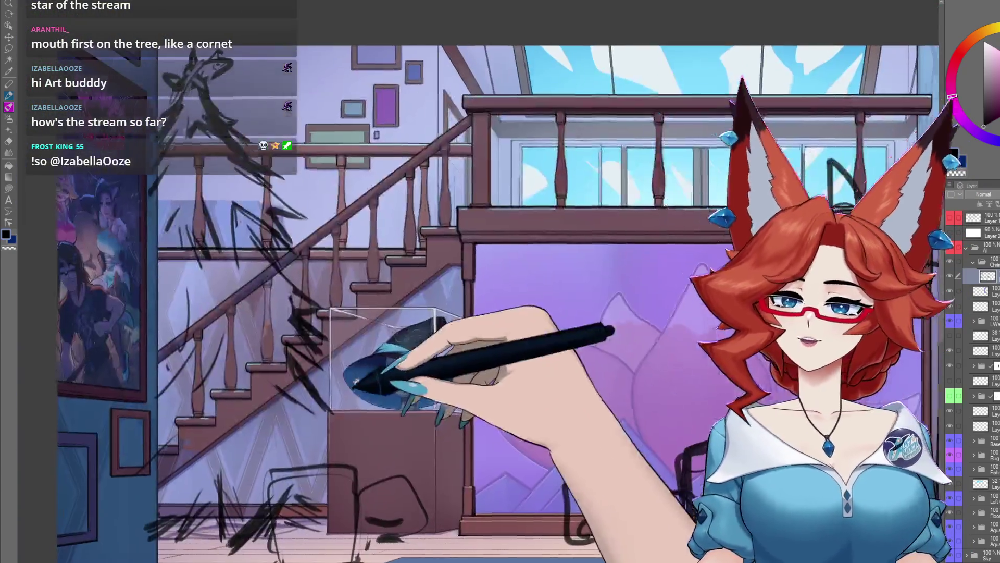
pyautogui.scroll(-5, 457, 435)
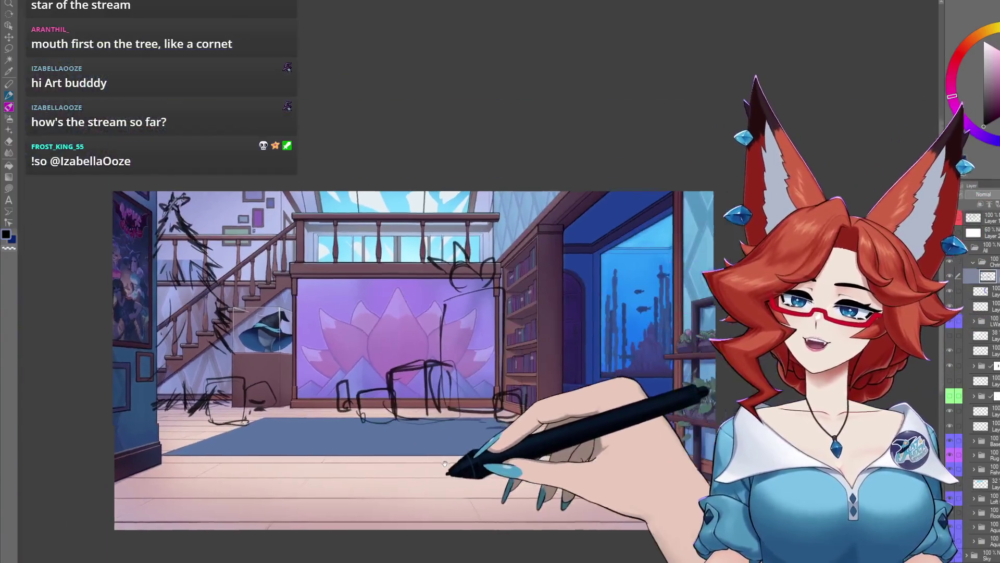
pyautogui.moveTo(445, 463)
pyautogui.mouseDown()
pyautogui.moveTo(421, 447)
pyautogui.moveTo(455, 407)
pyautogui.moveTo(609, 459)
pyautogui.mouseUp()
pyautogui.scroll(2, 609, 458)
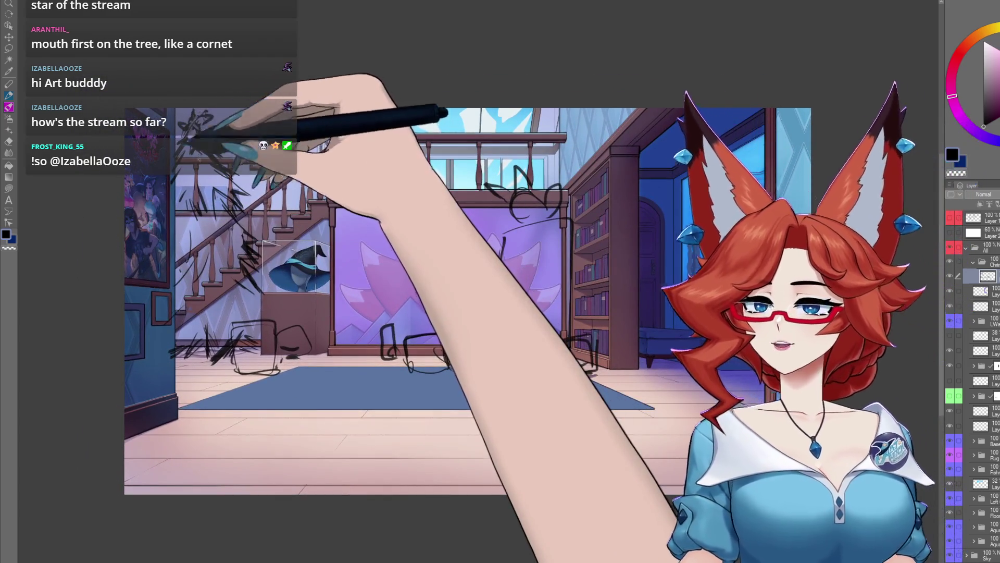
pyautogui.moveTo(212, 335); pyautogui.dragTo(336, 442)
pyautogui.scroll(2, 336, 442)
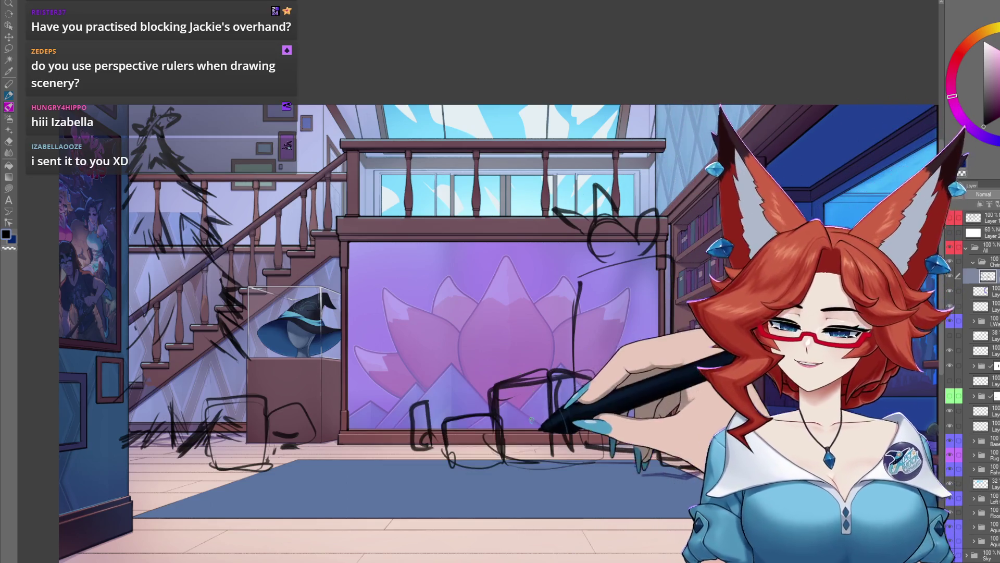
pyautogui.scroll(-3, 352, 455)
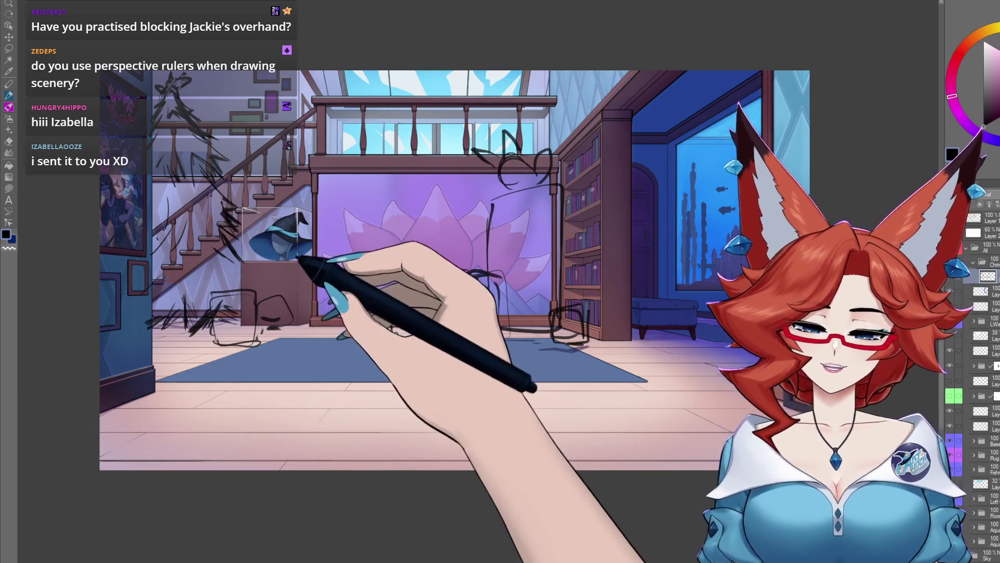
# Redraw the row of present boxes along the lotus wall base in darker strokes
pyautogui.moveTo(367, 328)
pyautogui.mouseDown()
pyautogui.moveTo(463, 320)
pyautogui.moveTo(588, 333)
pyautogui.mouseUp()
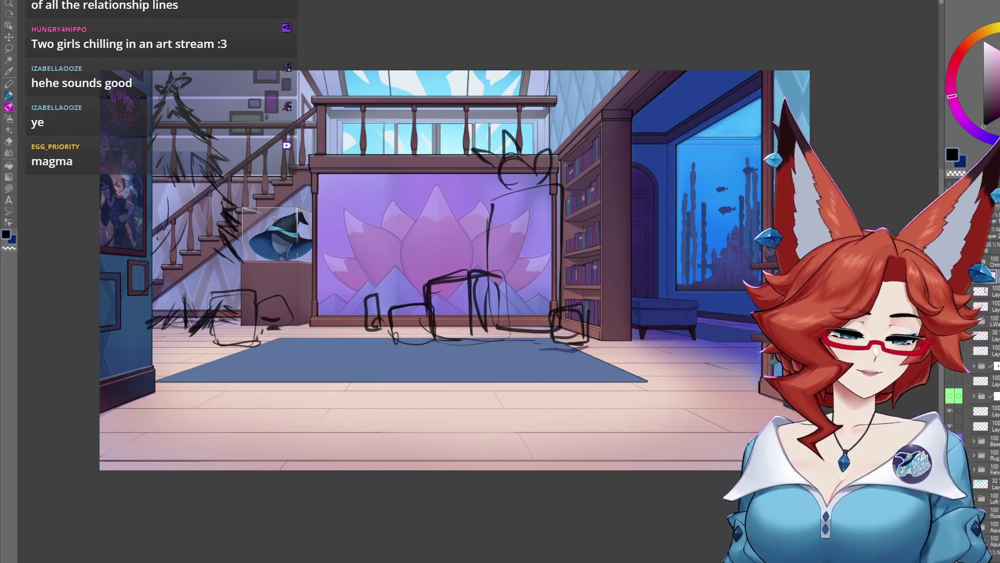
# Zoom in on the staircase and sketch a loose, circular-stroked tree shape in front of the stairs
pyautogui.moveTo(283, 356); pyautogui.dragTo(446, 330)
pyautogui.scroll(3, 424, 272)
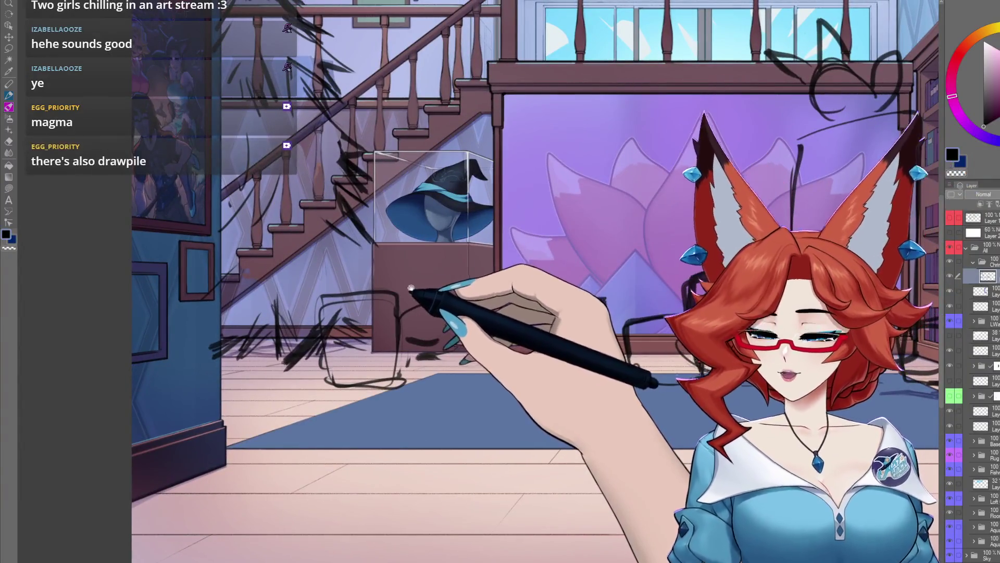
pyautogui.scroll(2, 414, 263)
pyautogui.moveTo(418, 249); pyautogui.dragTo(417, 260)
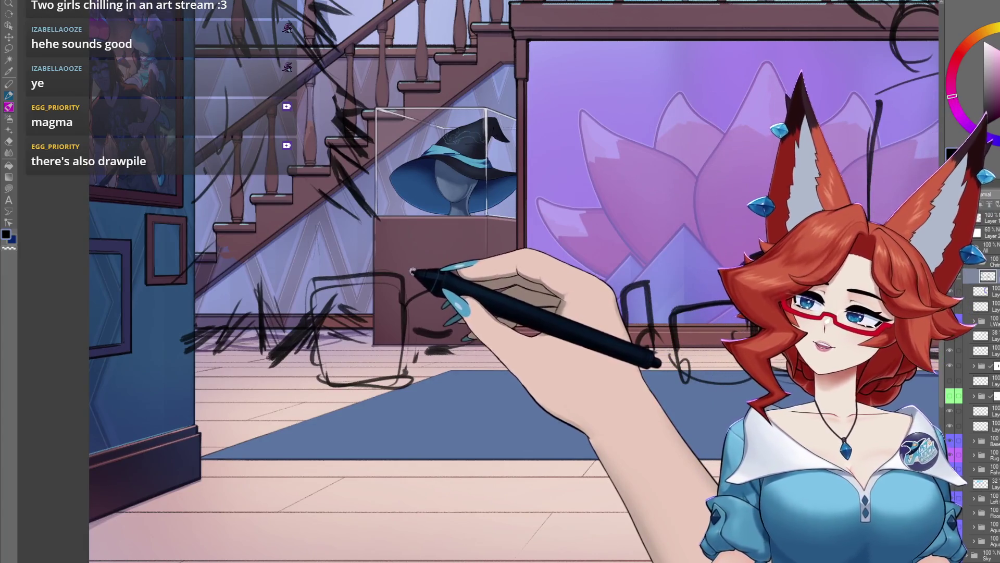
pyautogui.scroll(2, 412, 270)
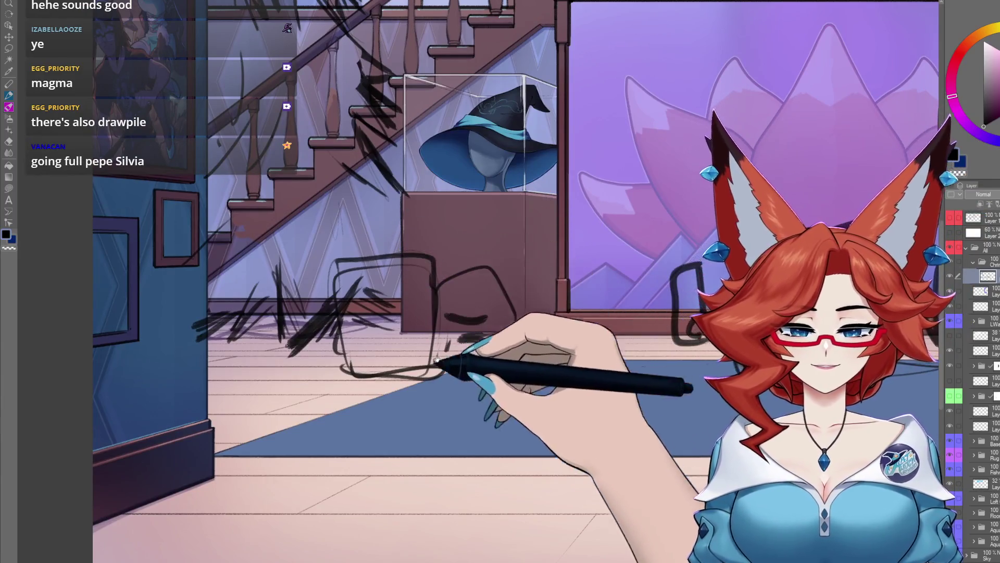
pyautogui.scroll(-2, 437, 360)
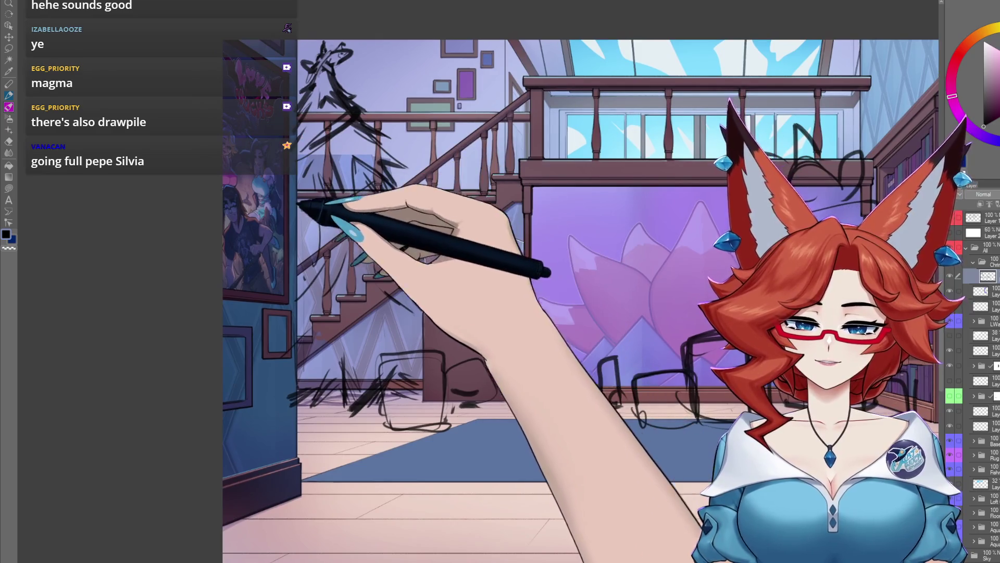
pyautogui.moveTo(301, 203)
pyautogui.mouseDown()
pyautogui.moveTo(346, 167)
pyautogui.moveTo(401, 212)
pyautogui.moveTo(335, 229)
pyautogui.moveTo(385, 205)
pyautogui.mouseUp()
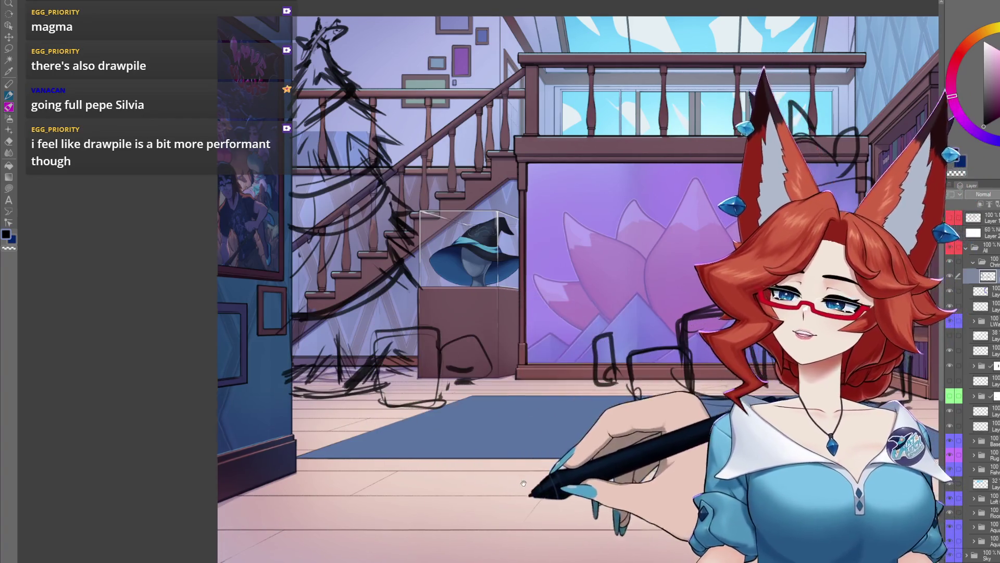
pyautogui.scroll(-3, 500, 313)
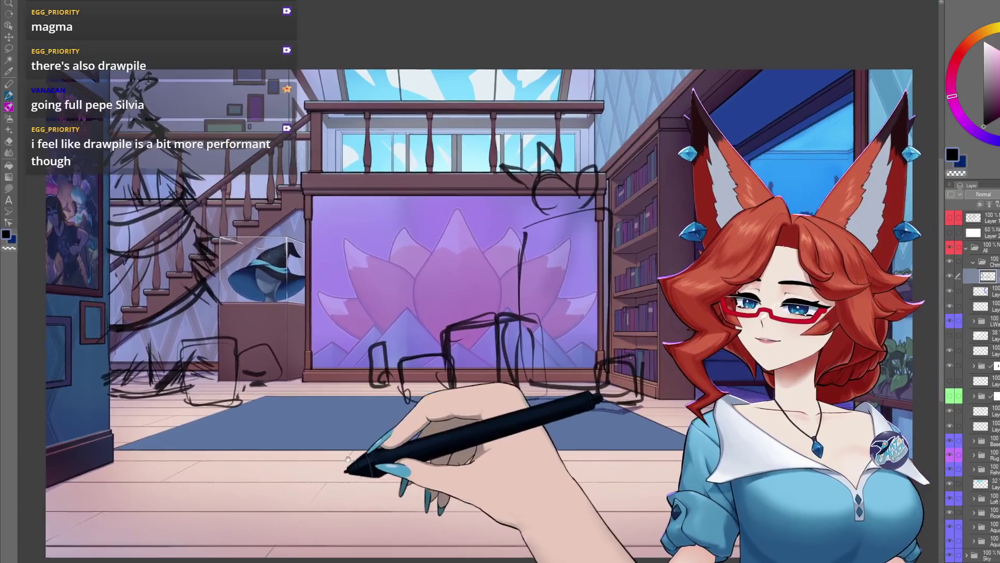
pyautogui.moveTo(348, 459); pyautogui.dragTo(337, 458)
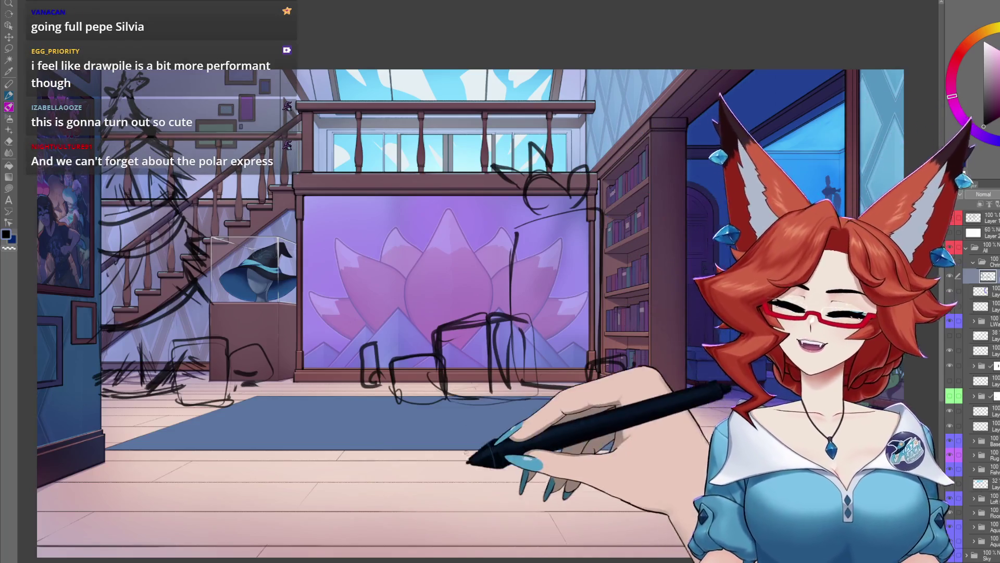
pyautogui.hotkey('ctrl', '-')
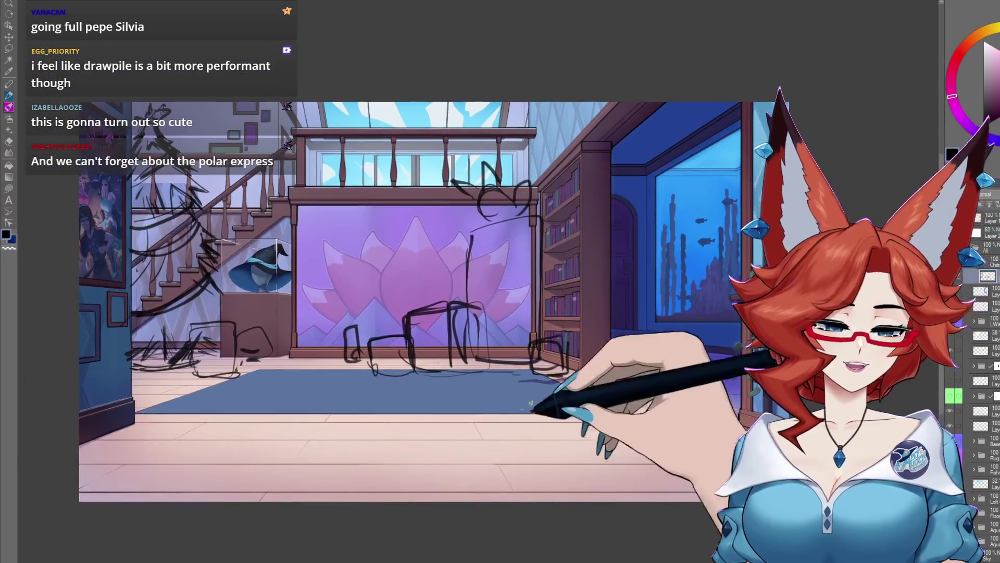
pyautogui.click(977, 217)
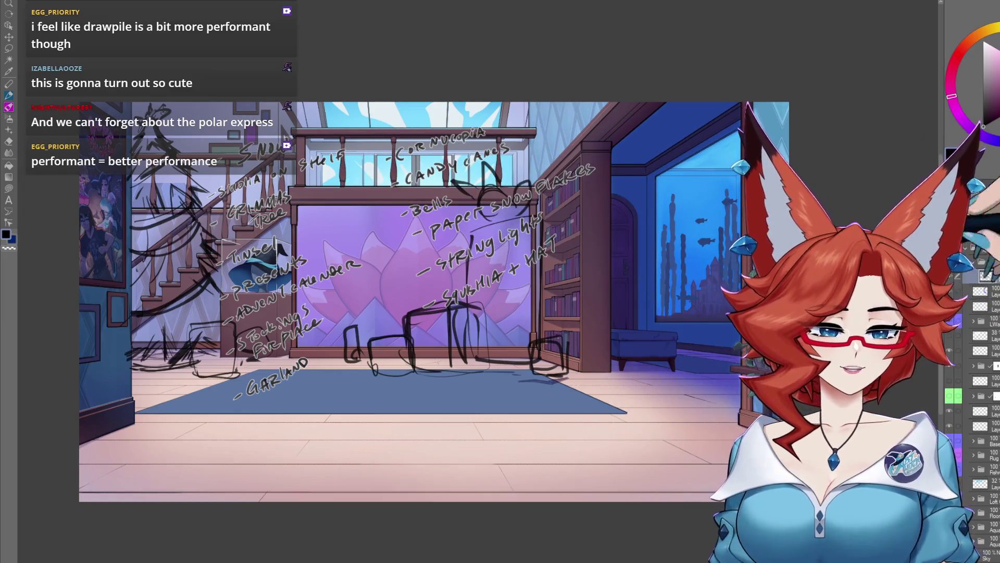
pyautogui.click(949, 218)
pyautogui.scroll(5, 559, 298)
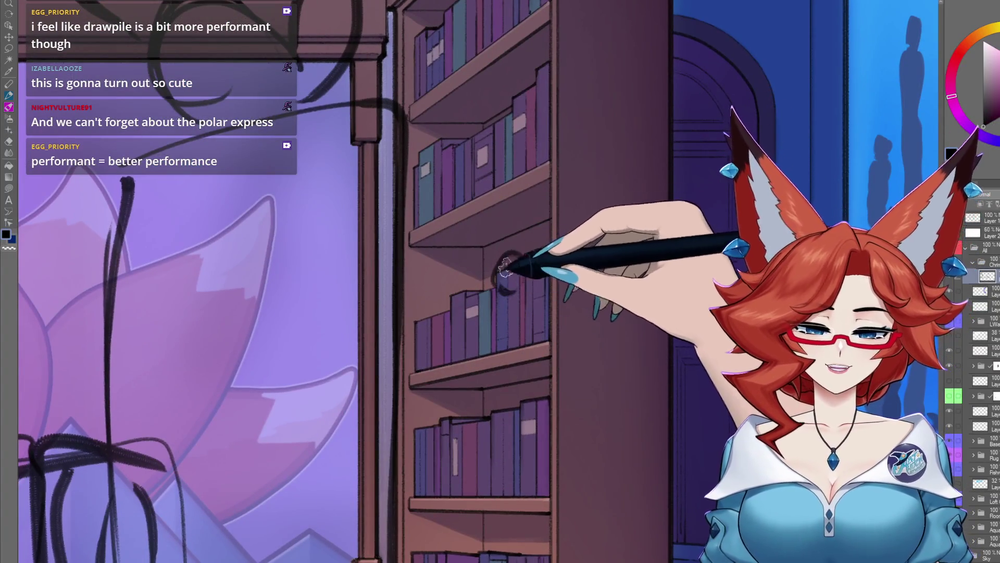
# Add looping branches and a peeking cat to the staircase tree sketch
pyautogui.moveTo(526, 281); pyautogui.dragTo(504, 251)
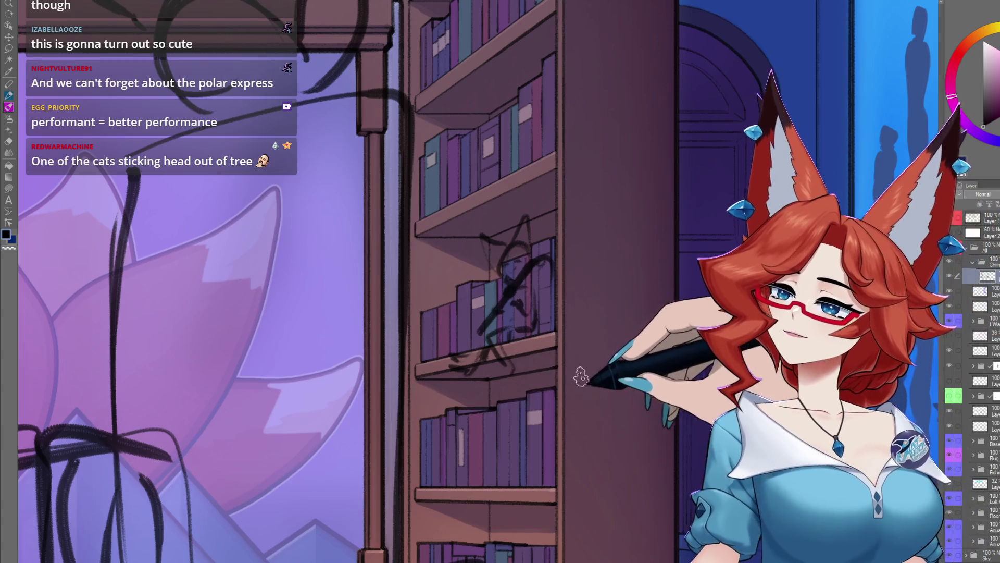
pyautogui.scroll(-5, 584, 436)
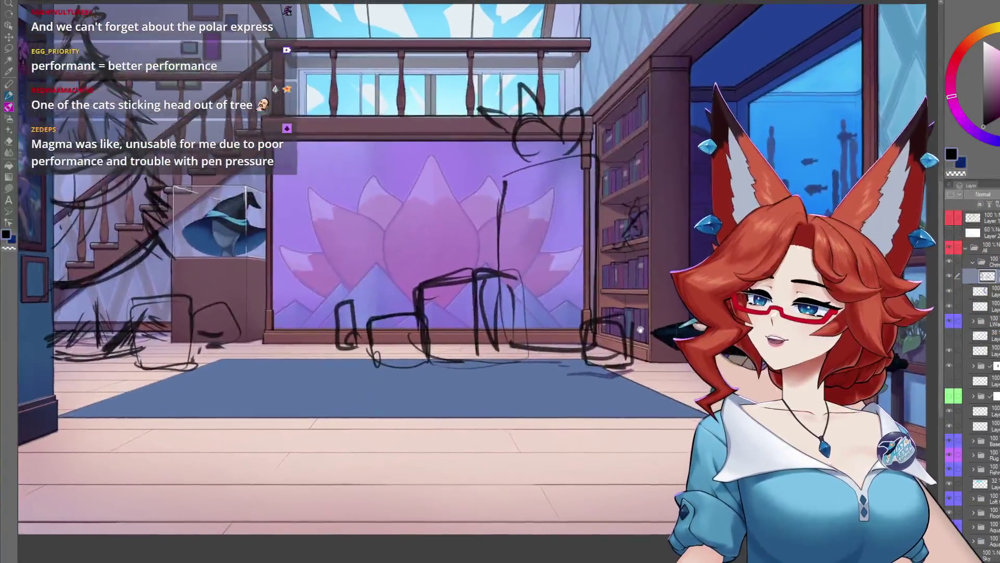
pyautogui.scroll(5, 445, 370)
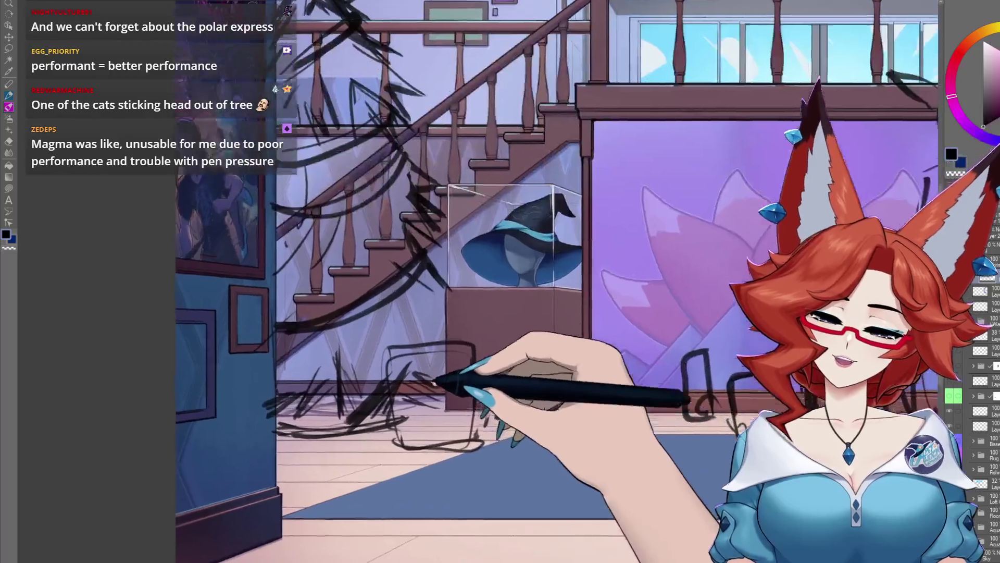
pyautogui.scroll(-3, 444, 370)
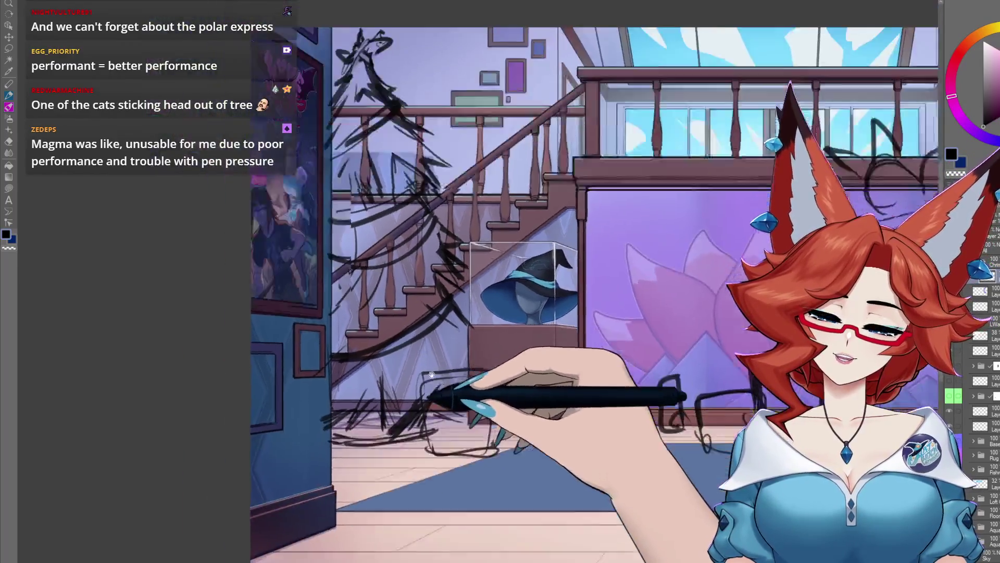
pyautogui.scroll(3, 442, 374)
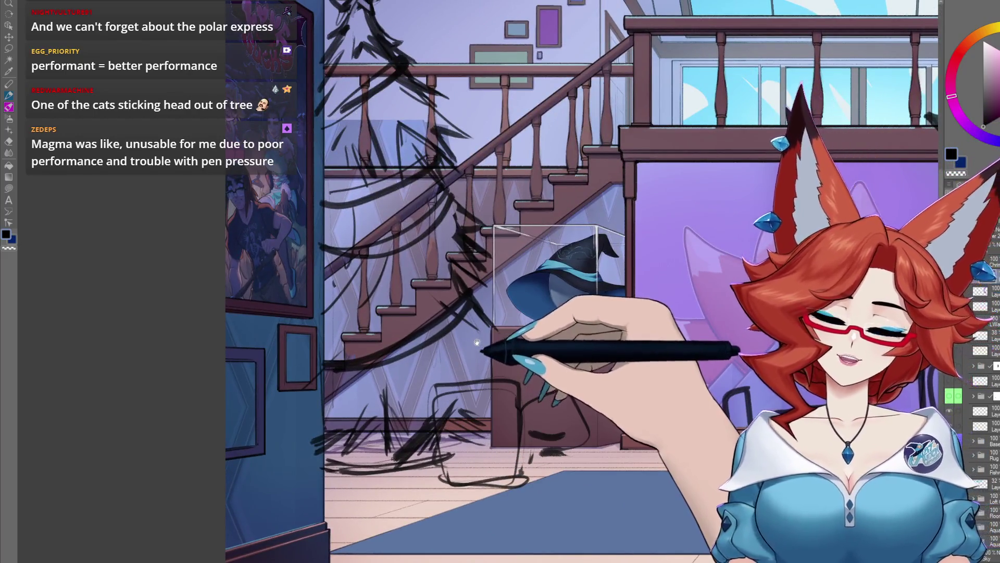
pyautogui.scroll(2, 476, 342)
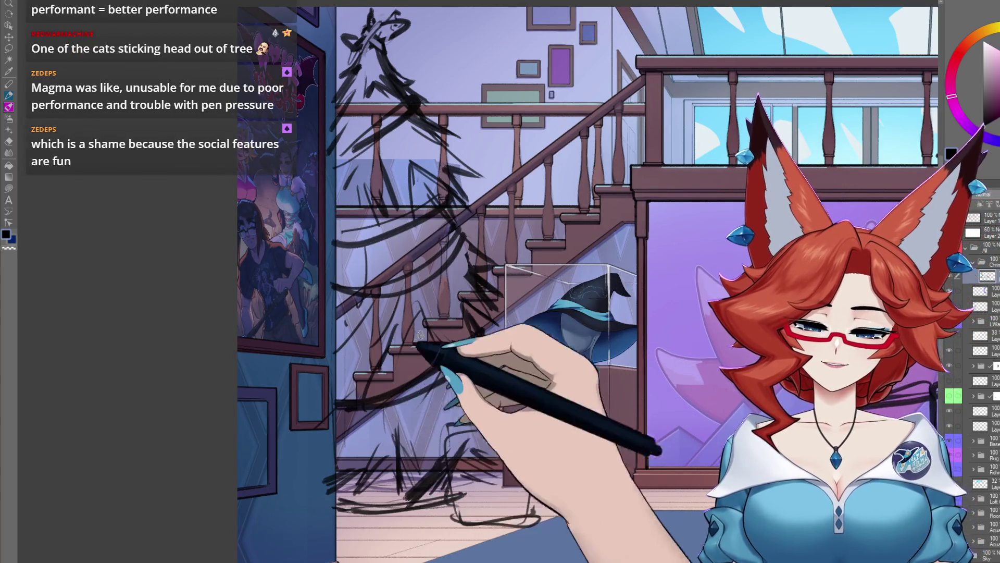
pyautogui.moveTo(436, 319)
pyautogui.mouseDown()
pyautogui.moveTo(439, 302)
pyautogui.moveTo(439, 320)
pyautogui.mouseUp()
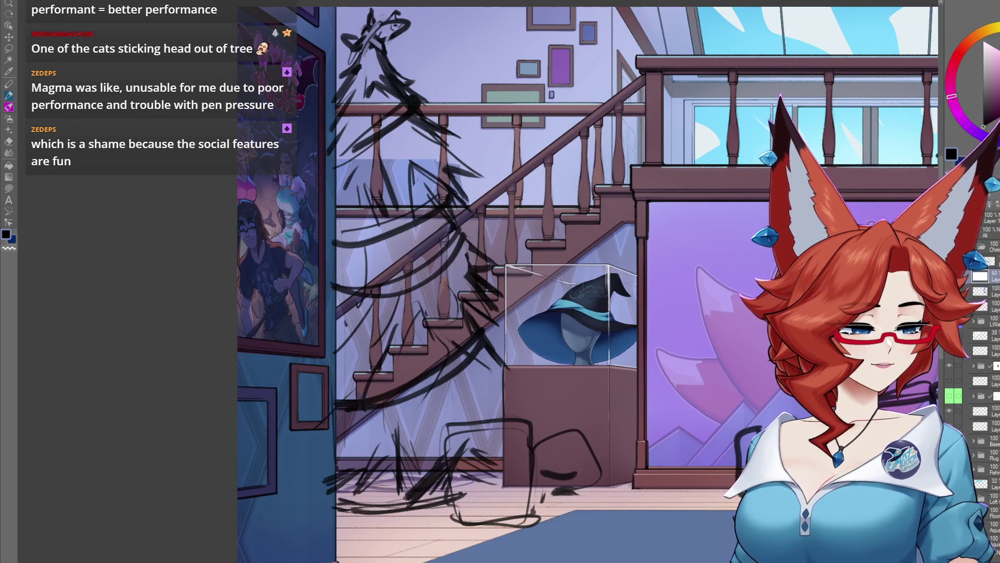
# Lower the background folder's opacity to fade the room art behind the sketches
pyautogui.click(952, 282)
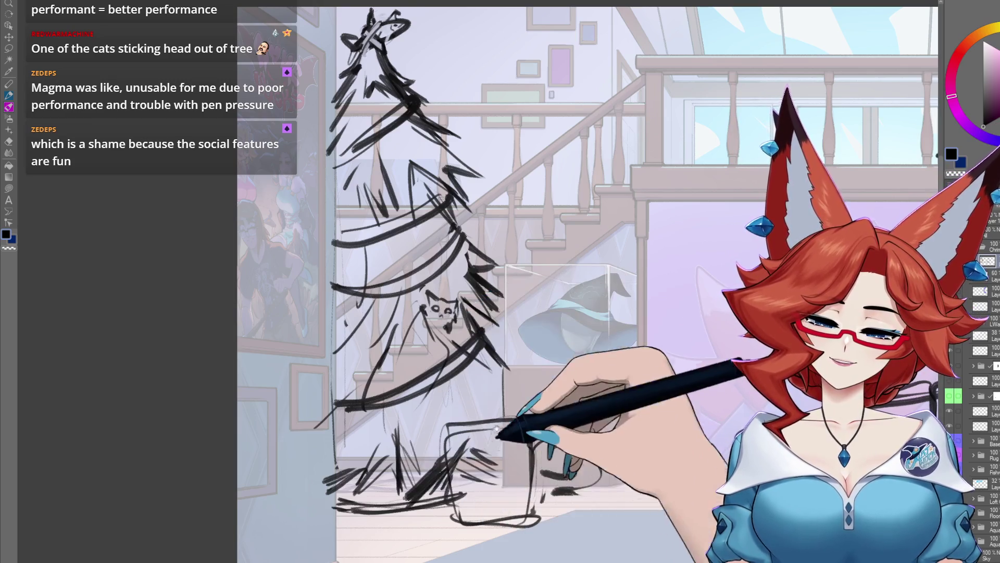
pyautogui.scroll(-3, 441, 318)
pyautogui.hscroll(2, 414, 372)
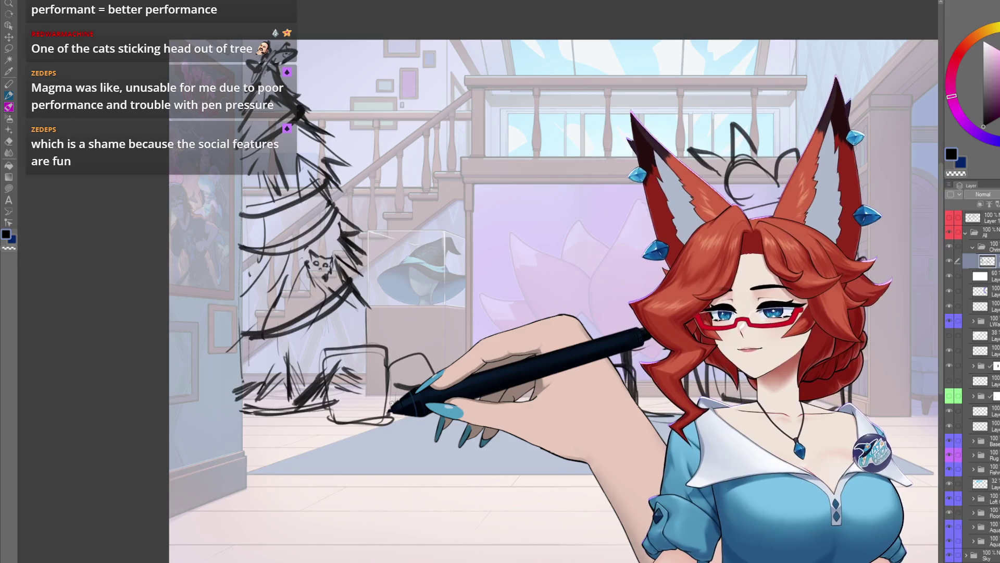
# Show and then hide the handwritten decoration notes layer to check the list
pyautogui.click(949, 218)
pyautogui.click(949, 218)
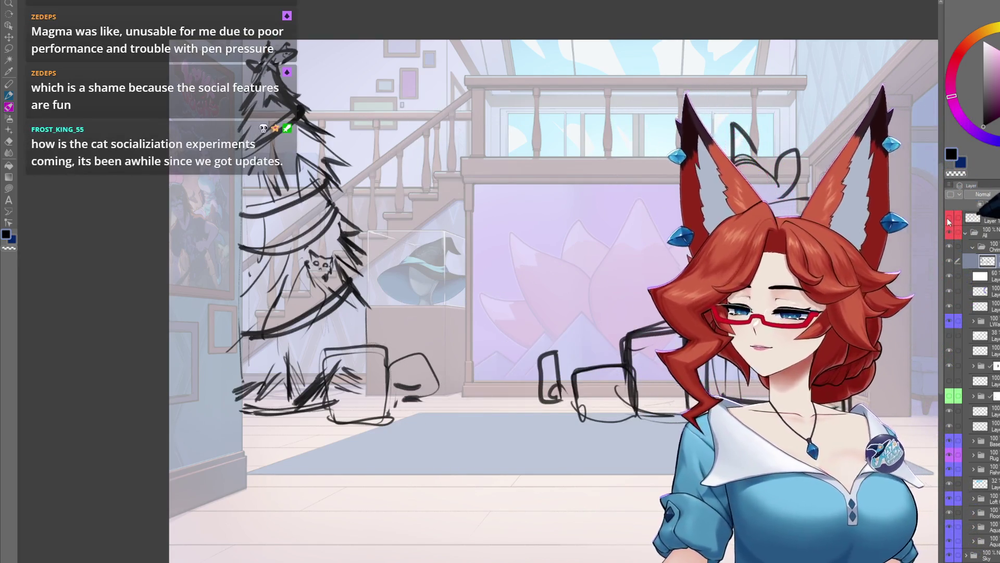
pyautogui.click(950, 219)
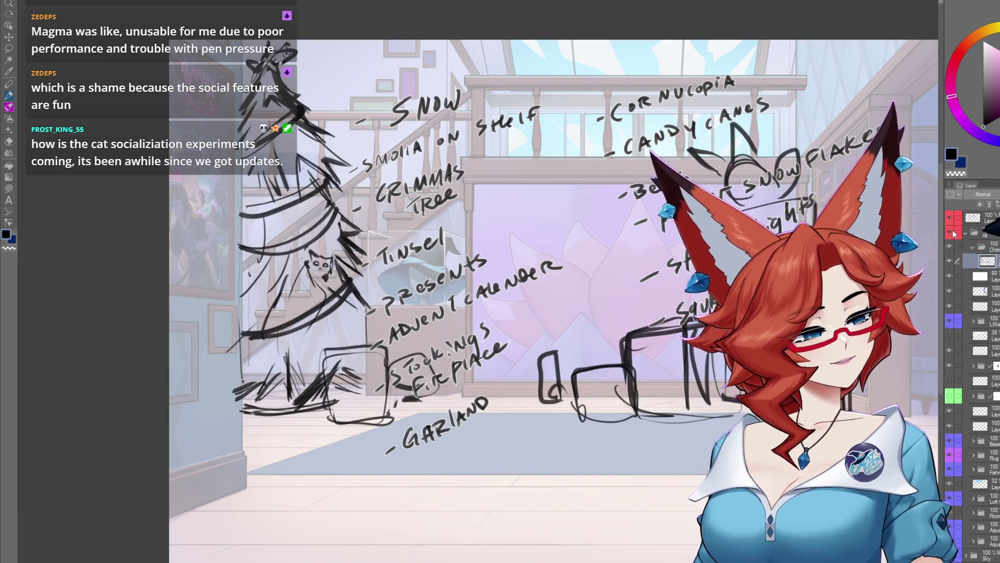
pyautogui.click(950, 217)
# Sketch a tall rectangle on the left of the lotus wall
pyautogui.moveTo(489, 203)
pyautogui.mouseDown()
pyautogui.moveTo(487, 286)
pyautogui.moveTo(513, 192)
pyautogui.mouseUp()
pyautogui.moveTo(560, 219); pyautogui.dragTo(561, 266)
pyautogui.moveTo(555, 284); pyautogui.dragTo(487, 286)
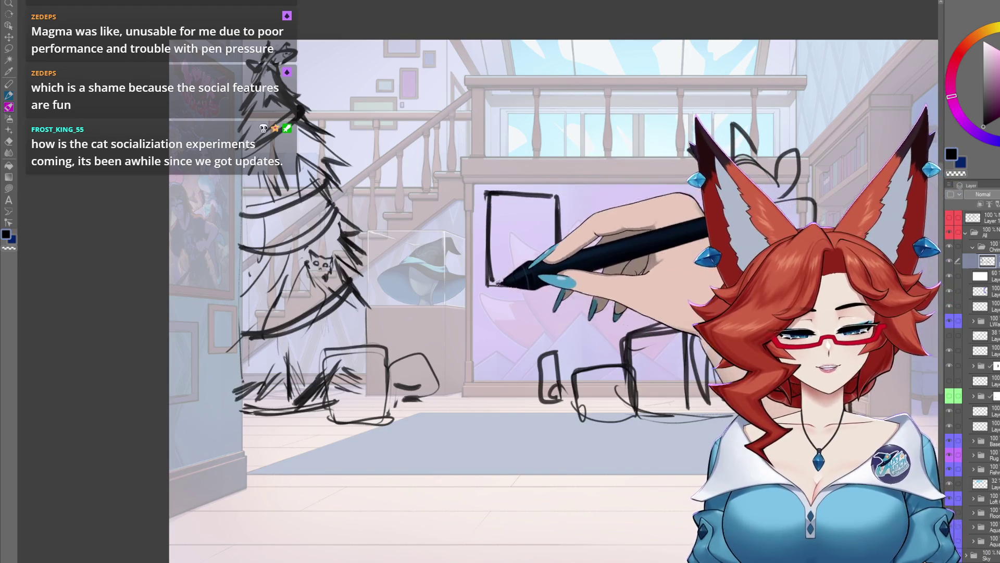
# Add a vertical divider and an arched top to the window sketch, then select and deselect it
pyautogui.moveTo(495, 218); pyautogui.dragTo(497, 273)
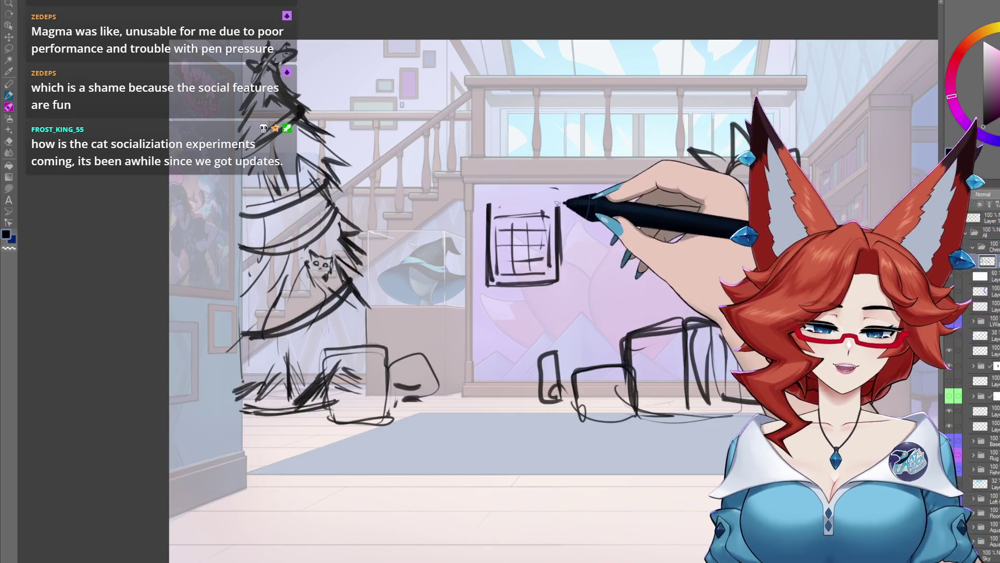
pyautogui.moveTo(488, 213); pyautogui.dragTo(561, 210)
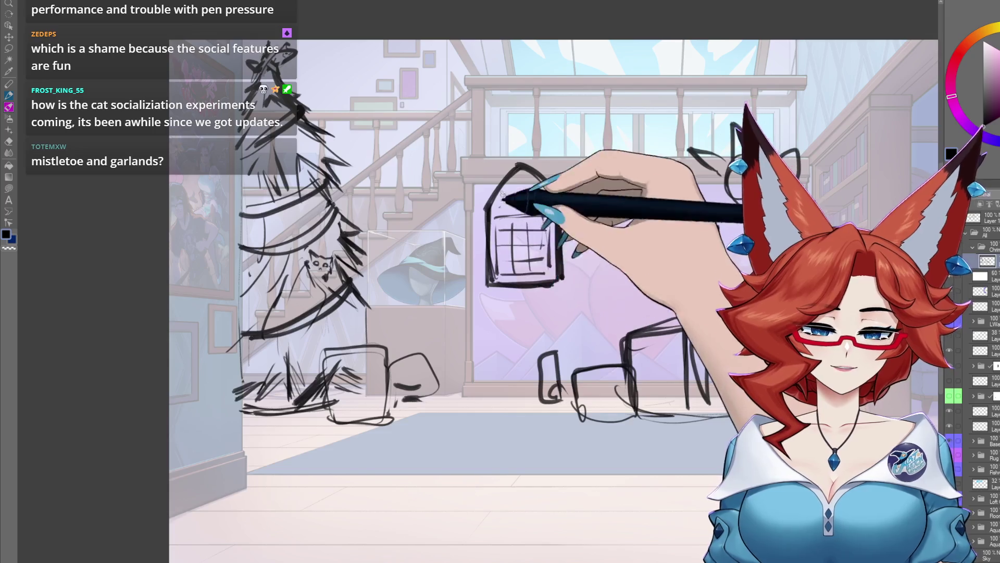
pyautogui.moveTo(580, 271)
pyautogui.mouseDown()
pyautogui.moveTo(541, 130)
pyautogui.moveTo(581, 209)
pyautogui.moveTo(570, 268)
pyautogui.mouseUp()
pyautogui.hotkey('ctrl', 'd')
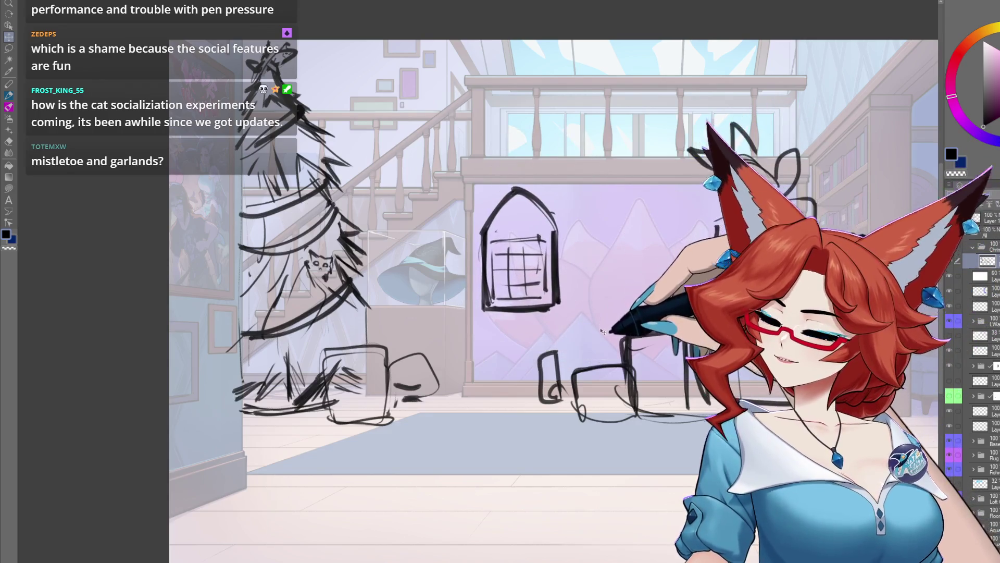
# Draw the lower-right floor diagonal, the tall right wall corner, and the structure's left edge
pyautogui.scroll(-5, 558, 382)
pyautogui.scroll(5, 557, 382)
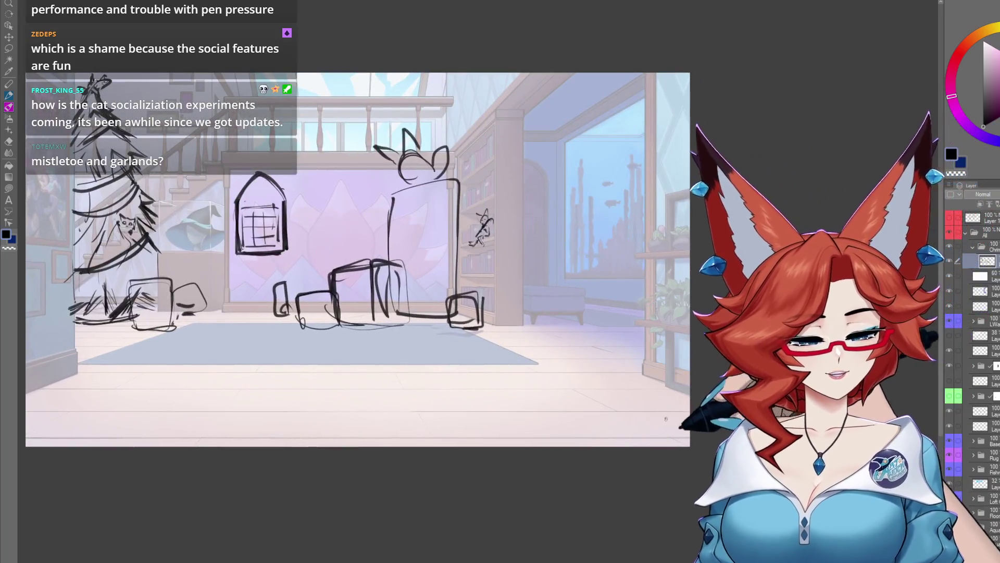
pyautogui.moveTo(579, 384); pyautogui.dragTo(663, 424)
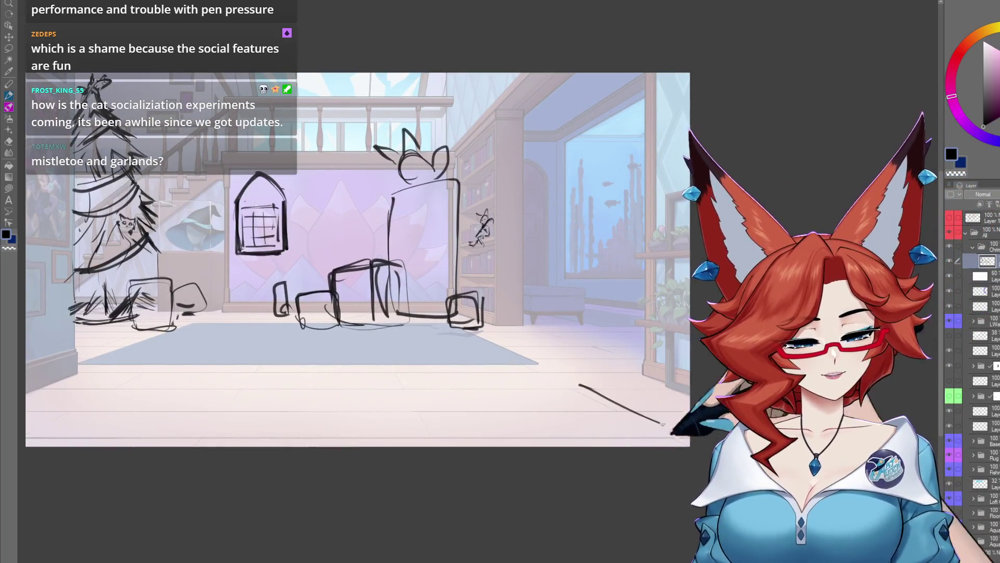
pyautogui.moveTo(639, 73)
pyautogui.mouseDown()
pyautogui.moveTo(637, 150)
pyautogui.moveTo(596, 223)
pyautogui.mouseUp()
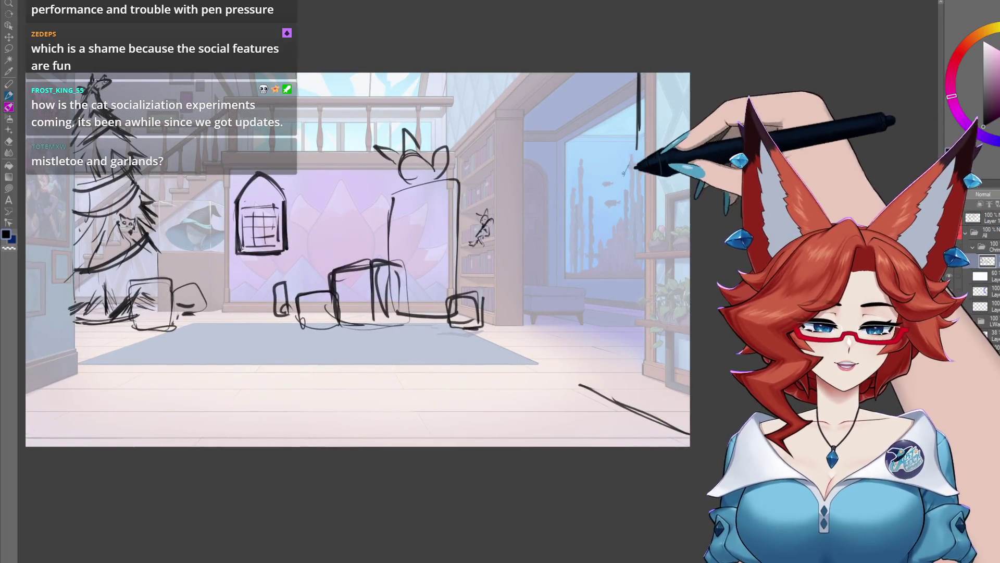
pyautogui.moveTo(576, 374); pyautogui.dragTo(583, 229)
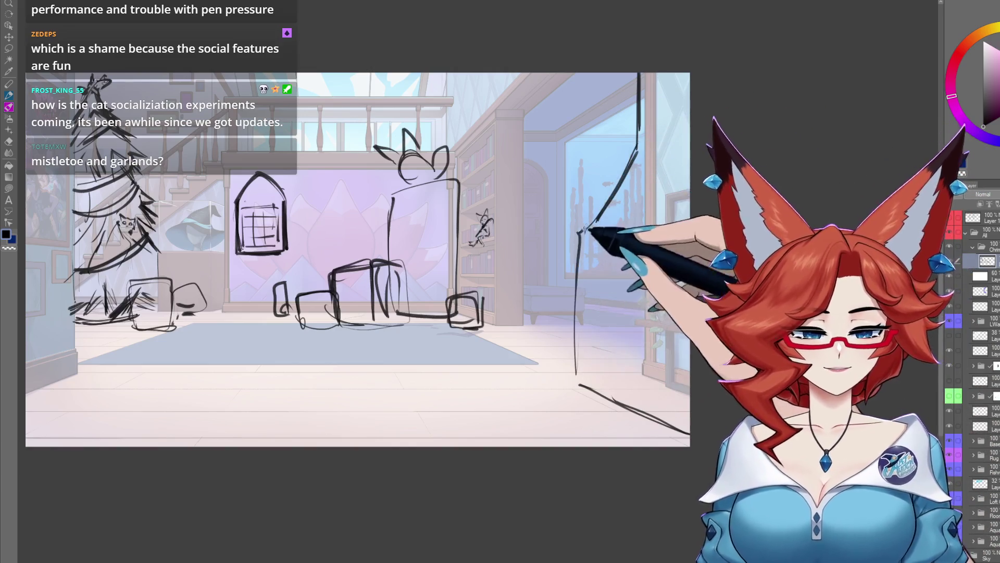
pyautogui.moveTo(579, 383); pyautogui.dragTo(577, 255)
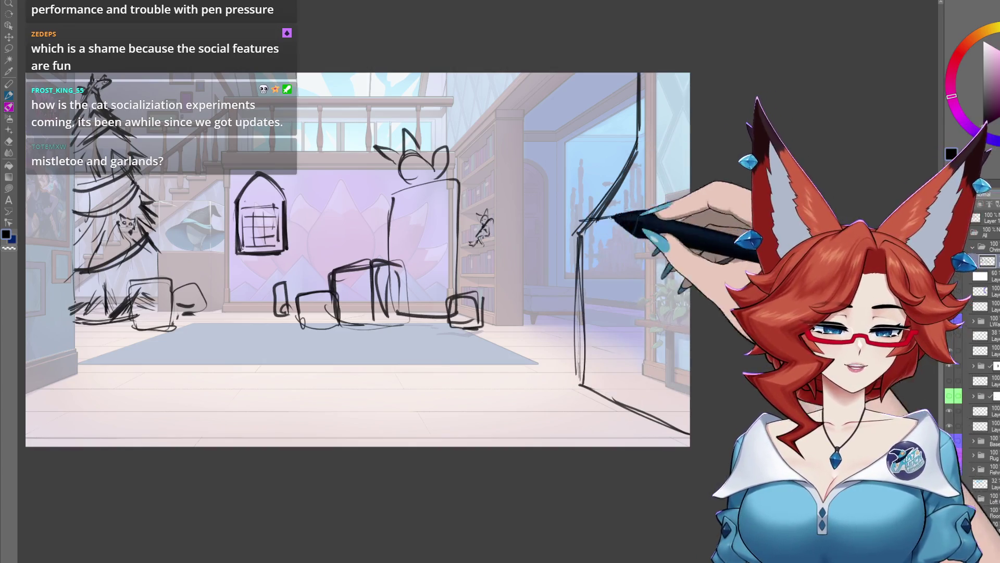
pyautogui.moveTo(625, 211); pyautogui.dragTo(563, 200)
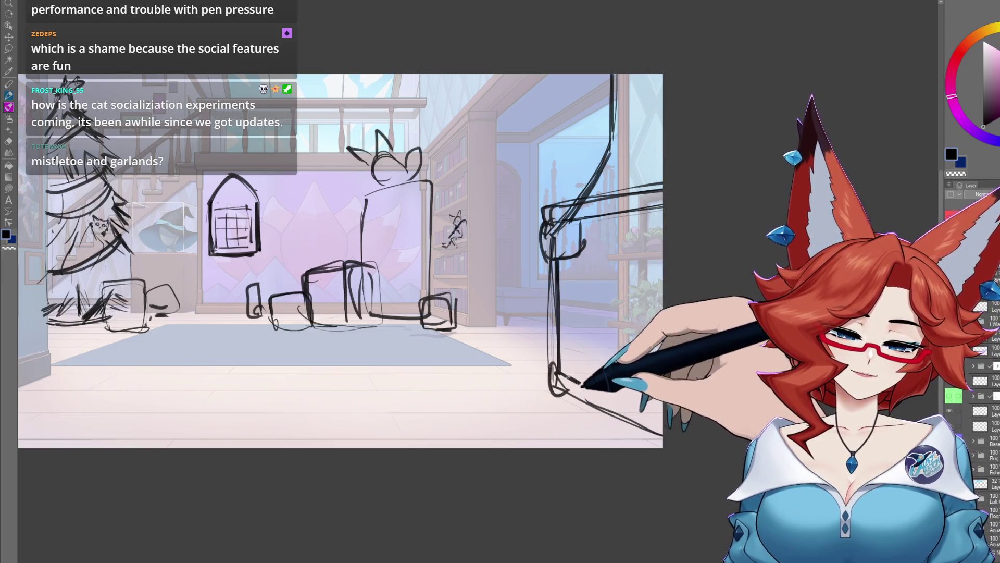
# Add the structure's front post, bottom edge, inner vertical line, and crossed X diagonals
pyautogui.moveTo(573, 261)
pyautogui.mouseDown()
pyautogui.moveTo(578, 388)
pyautogui.moveTo(580, 300)
pyautogui.mouseUp()
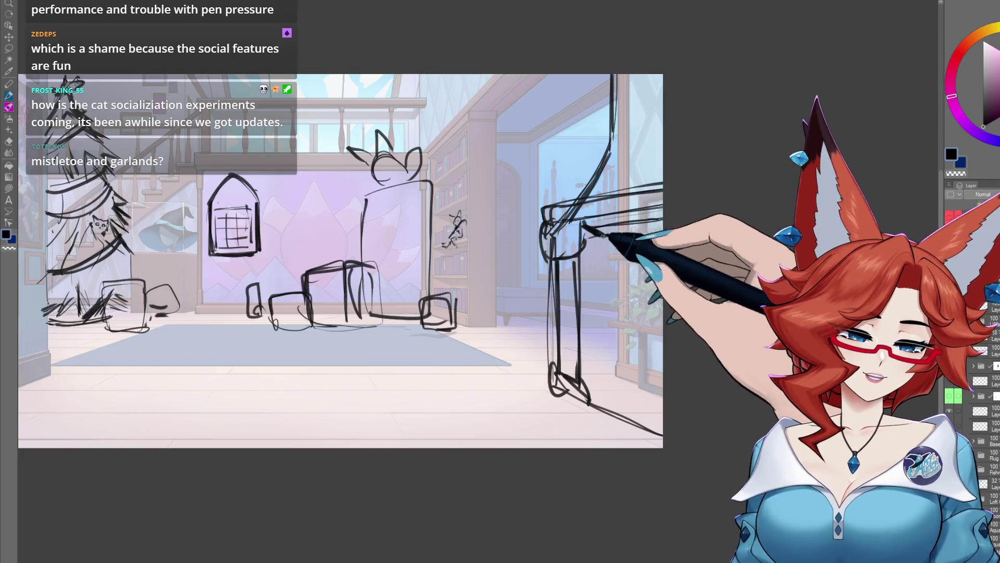
pyautogui.moveTo(587, 387); pyautogui.dragTo(646, 379)
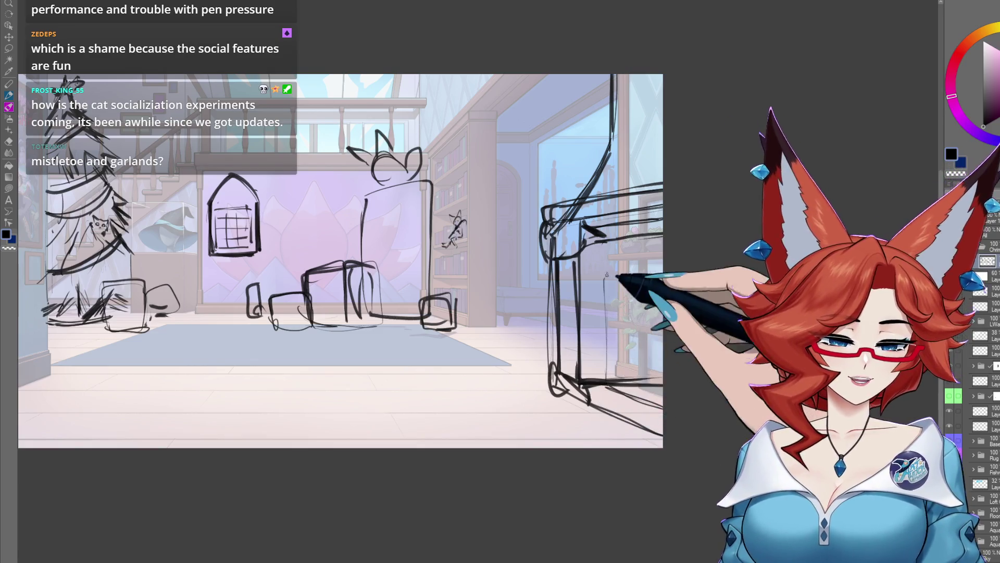
pyautogui.moveTo(607, 261); pyautogui.dragTo(598, 380)
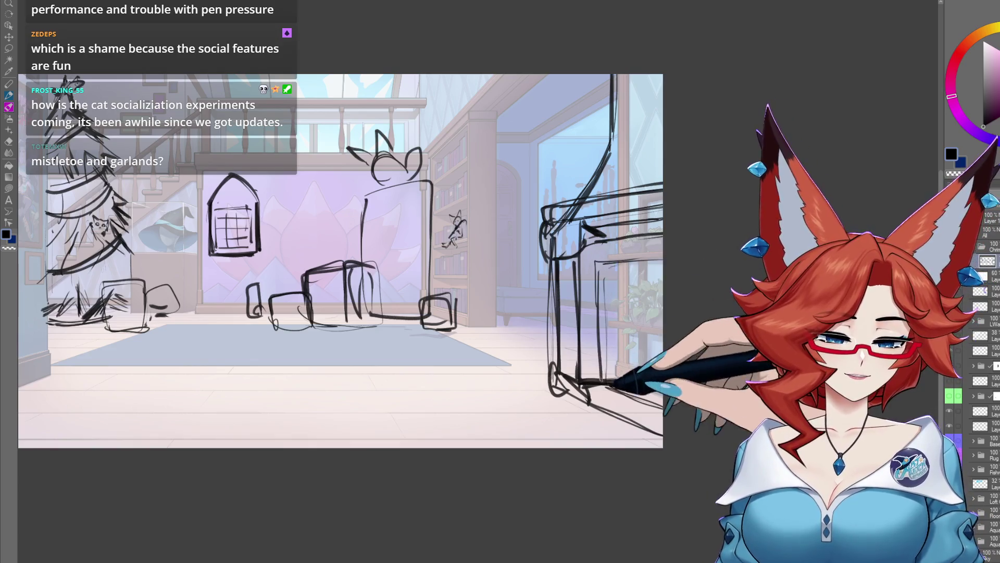
pyautogui.moveTo(597, 263); pyautogui.dragTo(652, 397)
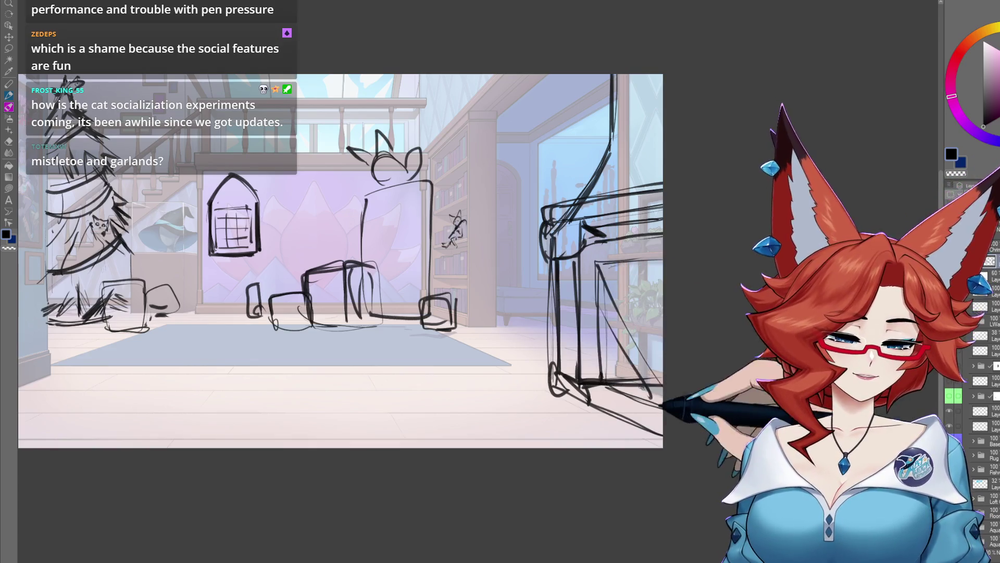
pyautogui.moveTo(640, 265); pyautogui.dragTo(600, 310)
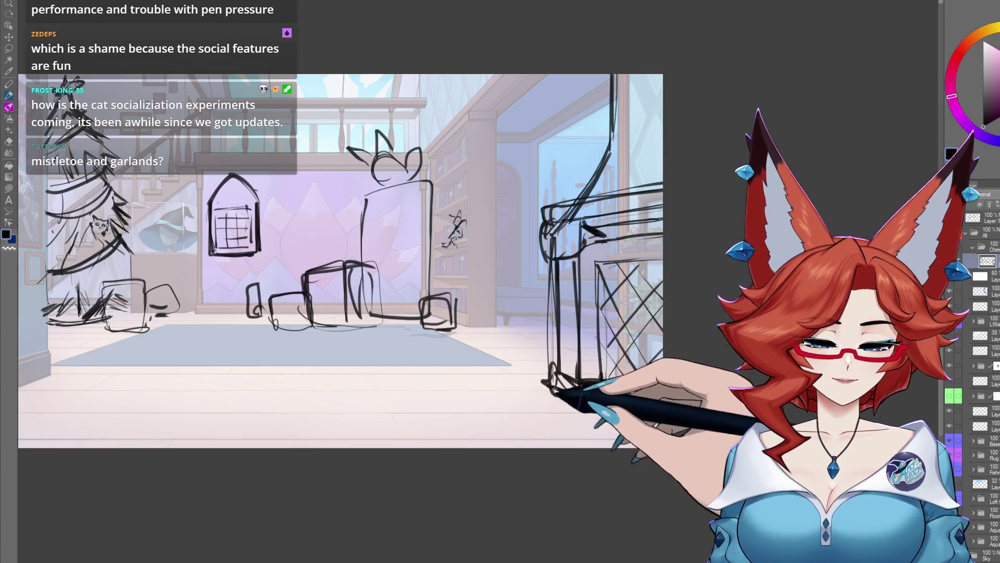
# Thicken the right-side boxy structure with extra strokes at its base, its sides and its tall vertical line
pyautogui.moveTo(557, 388); pyautogui.dragTo(657, 427)
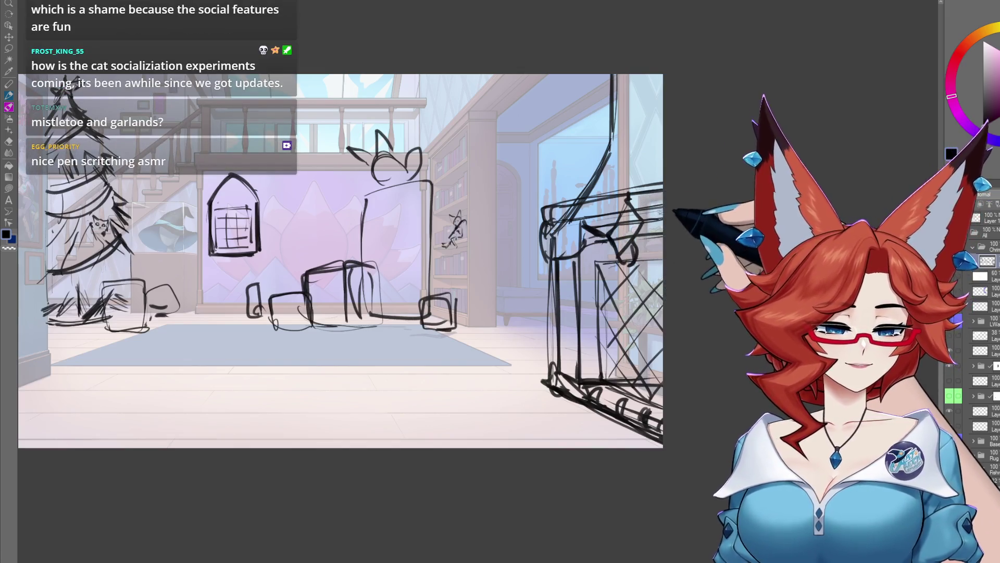
pyautogui.moveTo(584, 204)
pyautogui.mouseDown()
pyautogui.moveTo(599, 235)
pyautogui.moveTo(586, 258)
pyautogui.mouseUp()
pyautogui.moveTo(587, 203)
pyautogui.mouseDown()
pyautogui.moveTo(584, 240)
pyautogui.moveTo(579, 205)
pyautogui.mouseUp()
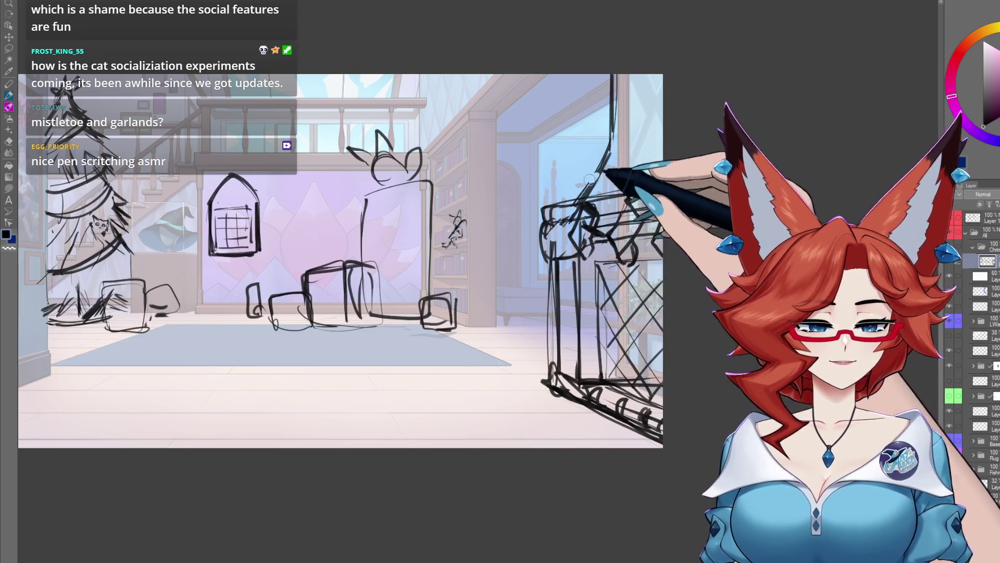
pyautogui.moveTo(613, 78); pyautogui.dragTo(613, 180)
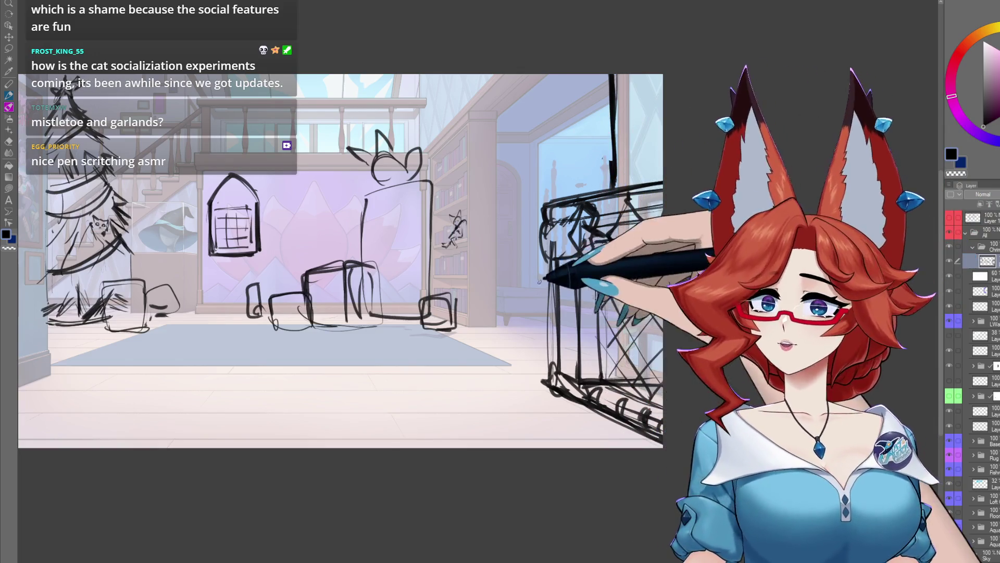
# Mark a small hanging ornament below the ceiling and begin the first loop on the upper balcony railing
pyautogui.moveTo(523, 81)
pyautogui.mouseDown()
pyautogui.moveTo(520, 100)
pyautogui.moveTo(531, 99)
pyautogui.moveTo(516, 109)
pyautogui.mouseUp()
pyautogui.moveTo(456, 360); pyautogui.dragTo(588, 365)
pyautogui.moveTo(482, 116)
pyautogui.mouseDown()
pyautogui.moveTo(521, 99)
pyautogui.moveTo(433, 114)
pyautogui.mouseUp()
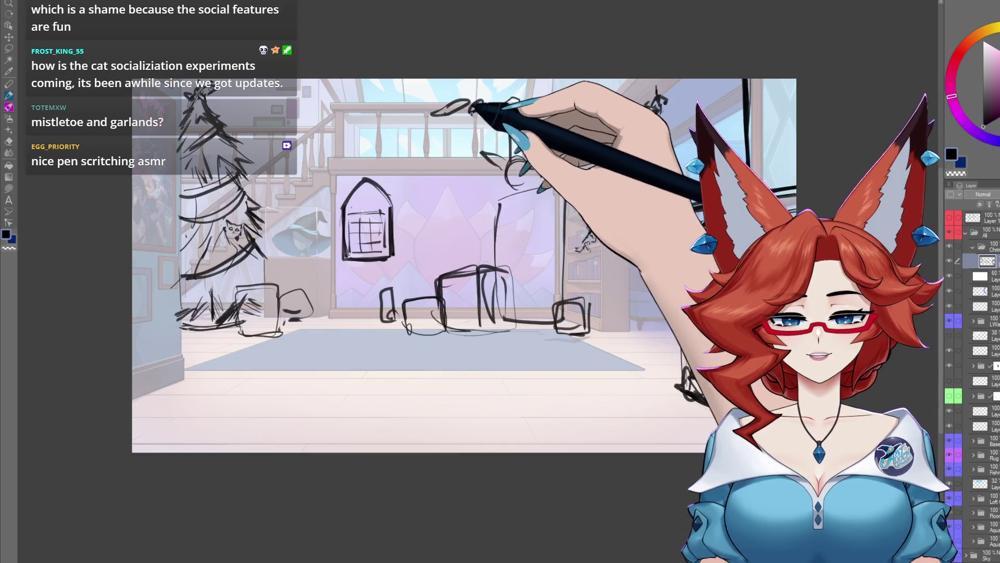
# Draw a chain of loose garland loops across the balcony railing and down the staircase banister
pyautogui.moveTo(384, 105)
pyautogui.mouseDown()
pyautogui.moveTo(358, 96)
pyautogui.moveTo(326, 112)
pyautogui.moveTo(297, 156)
pyautogui.moveTo(257, 167)
pyautogui.moveTo(252, 159)
pyautogui.moveTo(224, 175)
pyautogui.moveTo(268, 138)
pyautogui.moveTo(237, 128)
pyautogui.moveTo(297, 141)
pyautogui.moveTo(223, 165)
pyautogui.moveTo(420, 161)
pyautogui.moveTo(424, 362)
pyautogui.moveTo(368, 402)
pyautogui.mouseUp()
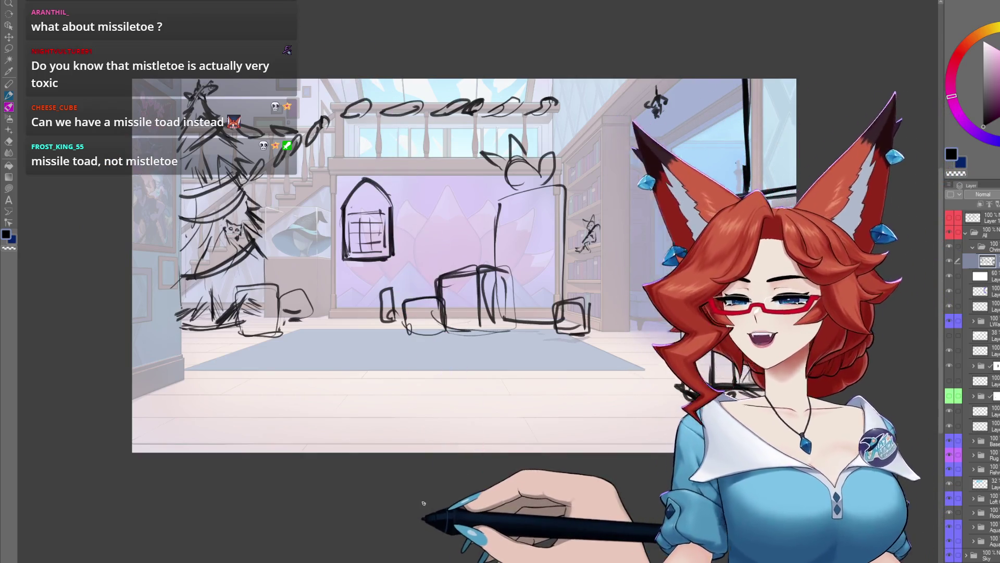
# Sketch a hanging lantern with a boxy cap and dangling strands from the upper-right ceiling above the staircase
pyautogui.scroll(3, 562, 223)
pyautogui.scroll(1, 563, 223)
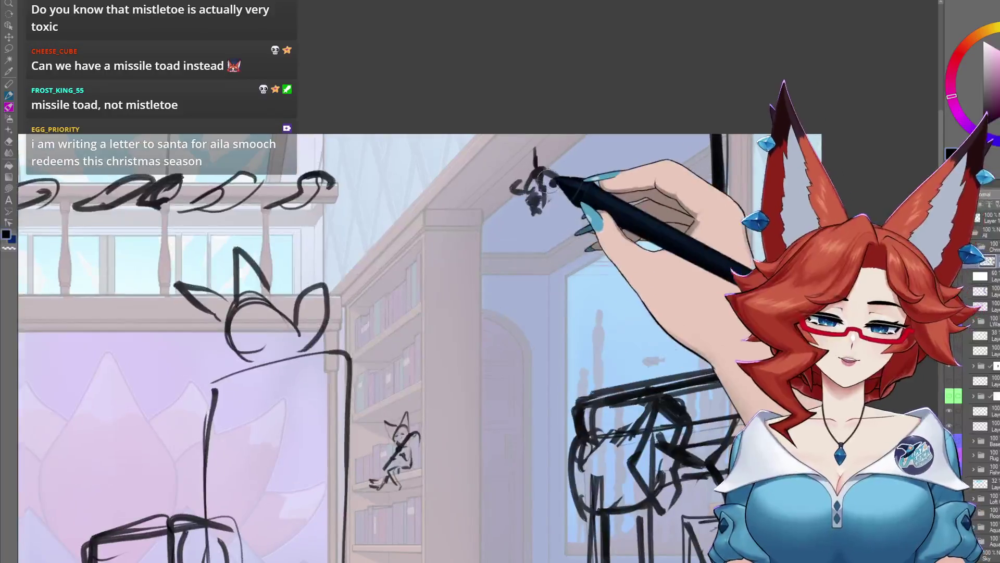
pyautogui.scroll(2, 555, 190)
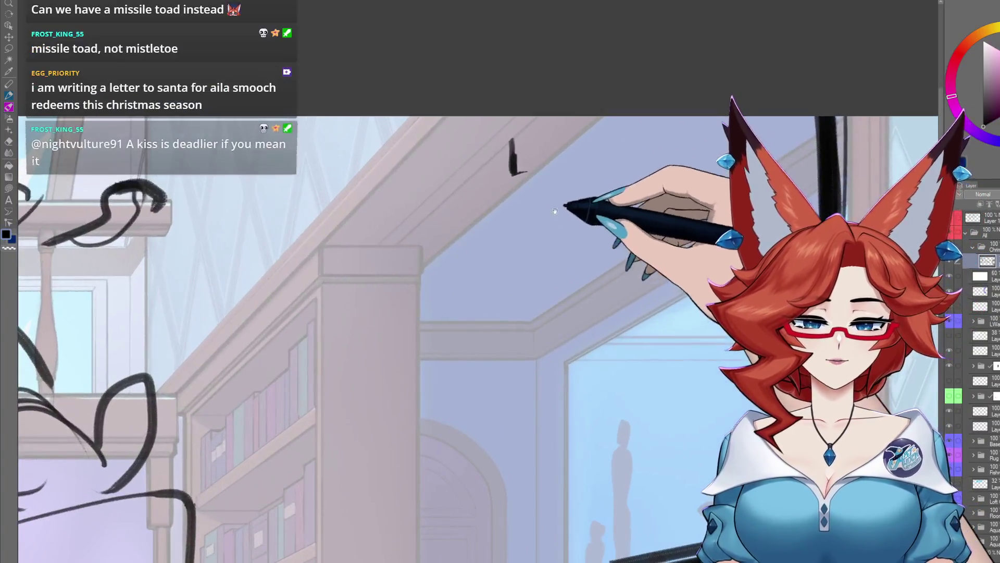
pyautogui.moveTo(490, 205); pyautogui.dragTo(546, 209)
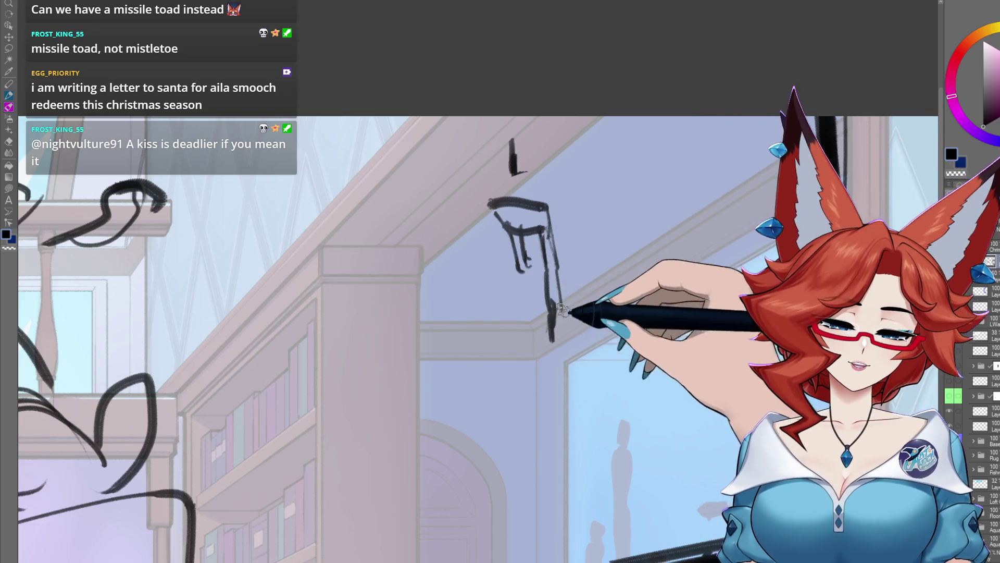
pyautogui.moveTo(568, 325); pyautogui.dragTo(567, 346)
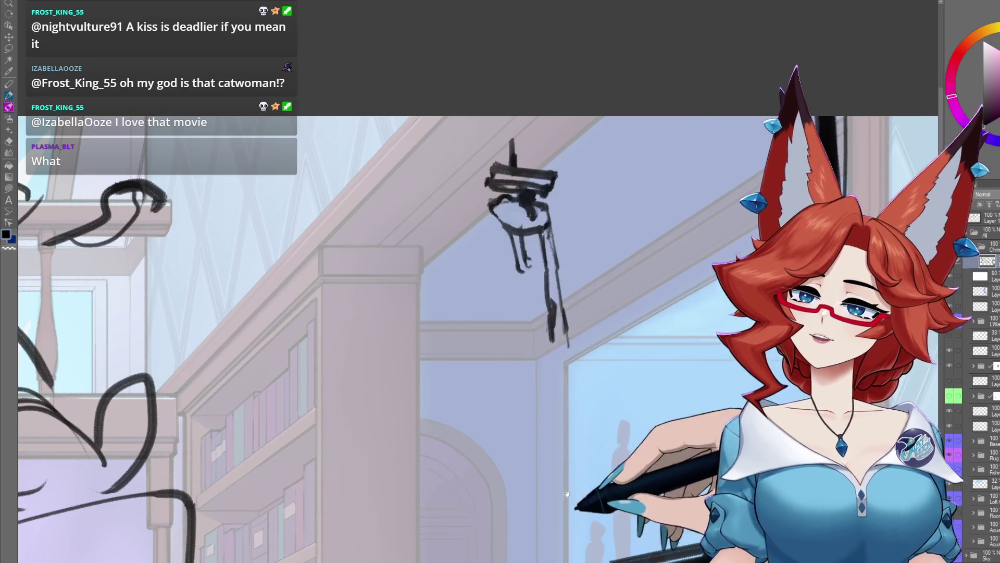
pyautogui.scroll(-5, 576, 375)
pyautogui.scroll(-5, 576, 375)
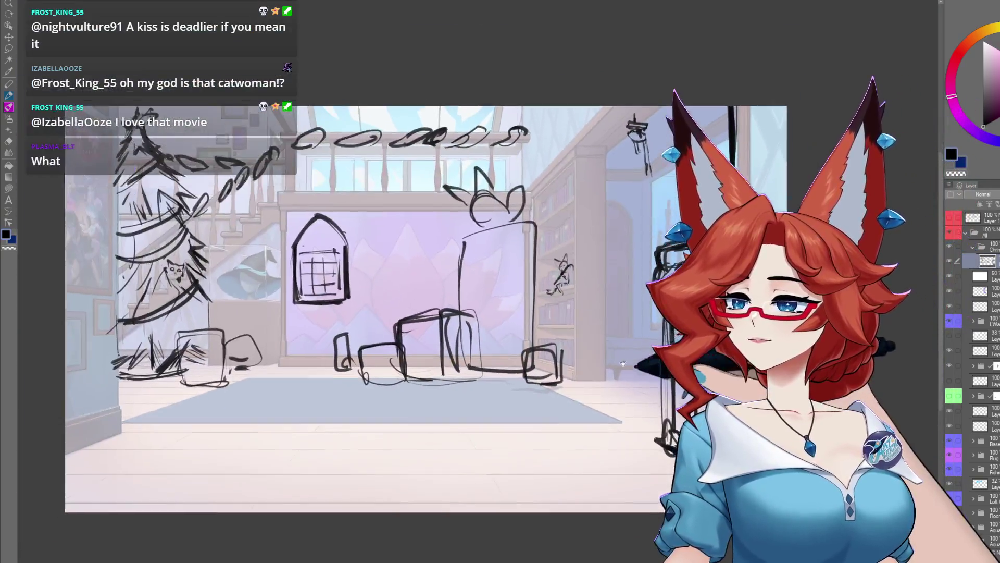
pyautogui.moveTo(623, 363); pyautogui.dragTo(637, 327)
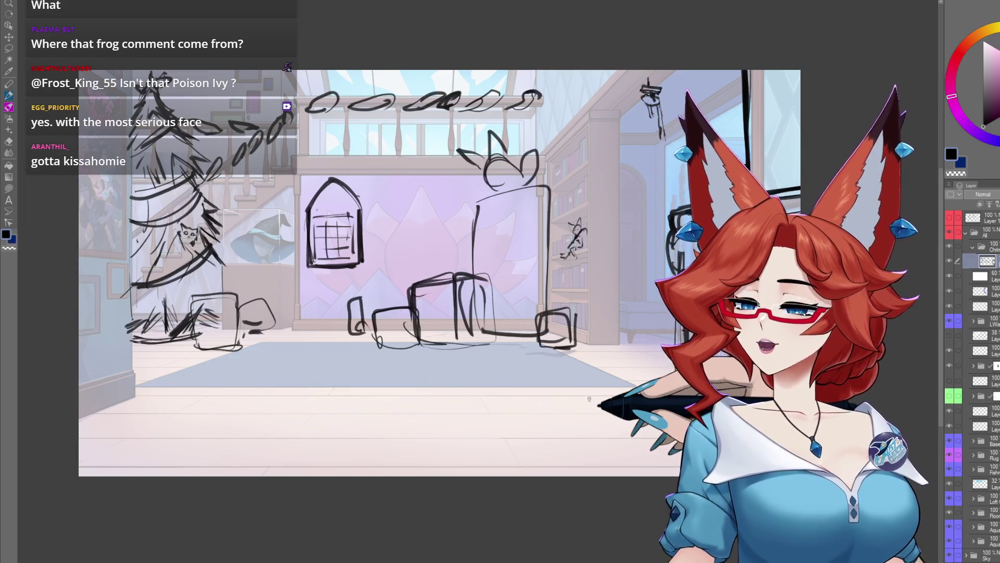
pyautogui.moveTo(589, 399)
pyautogui.mouseDown()
pyautogui.moveTo(458, 380)
pyautogui.moveTo(490, 347)
pyautogui.moveTo(521, 350)
pyautogui.moveTo(538, 388)
pyautogui.mouseUp()
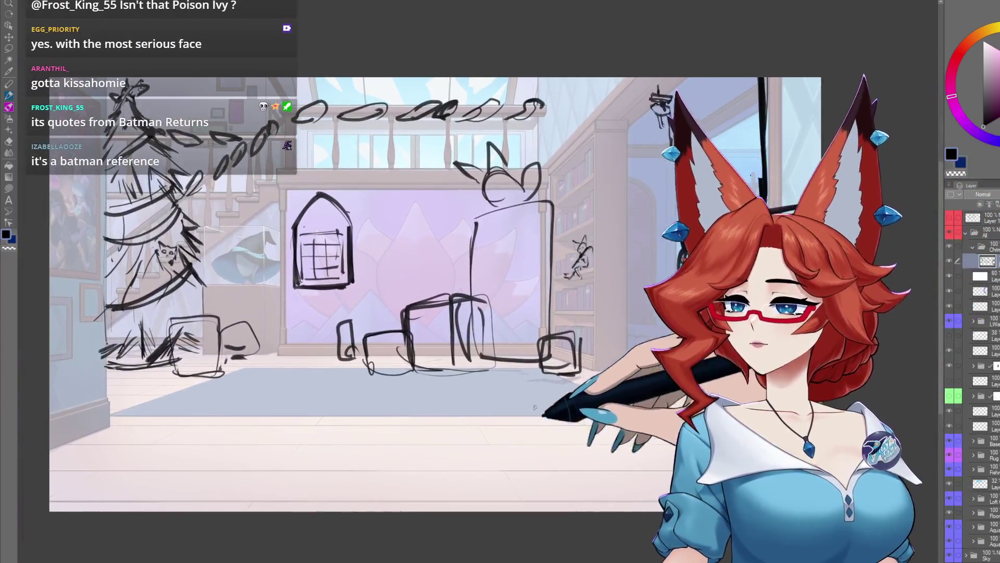
pyautogui.moveTo(490, 417)
pyautogui.mouseDown()
pyautogui.moveTo(509, 403)
pyautogui.moveTo(448, 469)
pyautogui.mouseUp()
pyautogui.scroll(-1, 510, 403)
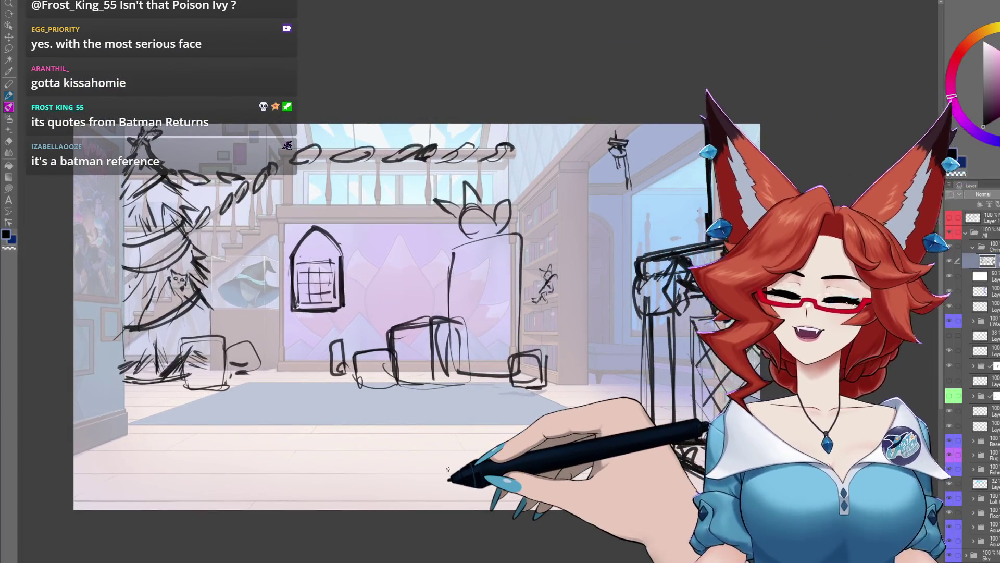
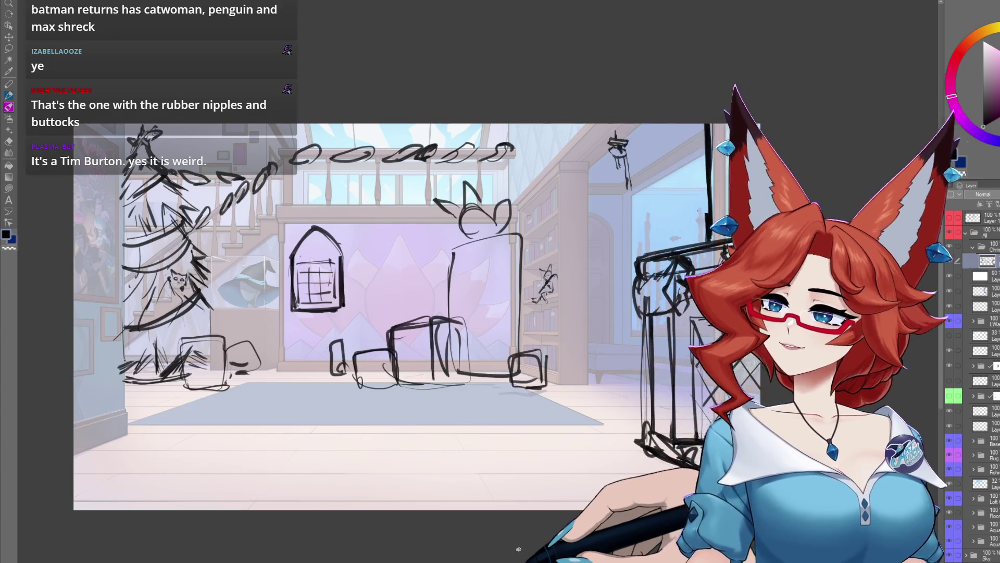
# Sketch a small curled creature on the floor beside the base of the right-hand pillar
pyautogui.moveTo(688, 177)
pyautogui.mouseDown()
pyautogui.moveTo(628, 213)
pyautogui.moveTo(575, 214)
pyautogui.moveTo(560, 172)
pyautogui.mouseUp()
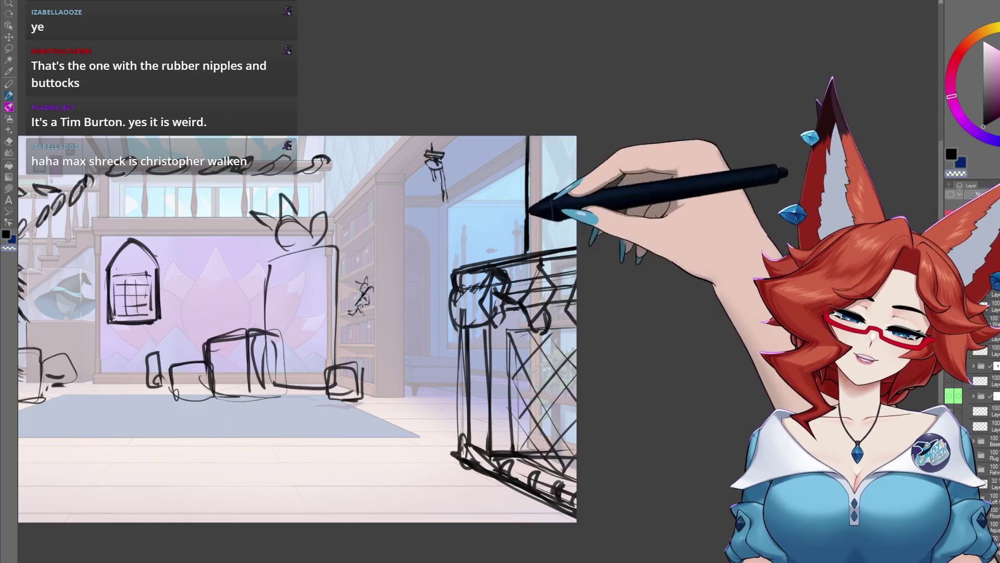
pyautogui.moveTo(591, 408); pyautogui.dragTo(673, 353)
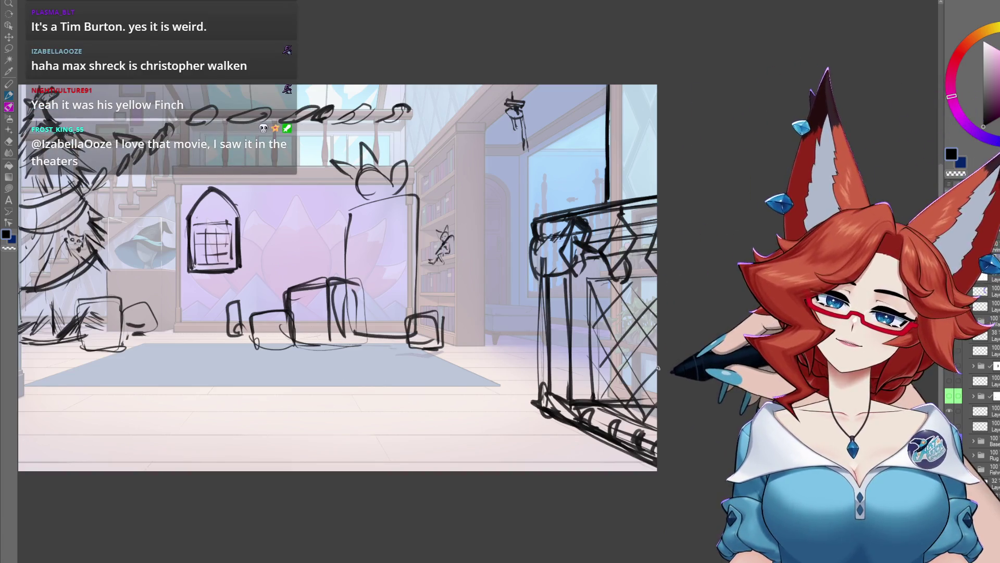
pyautogui.moveTo(651, 403); pyautogui.dragTo(682, 366)
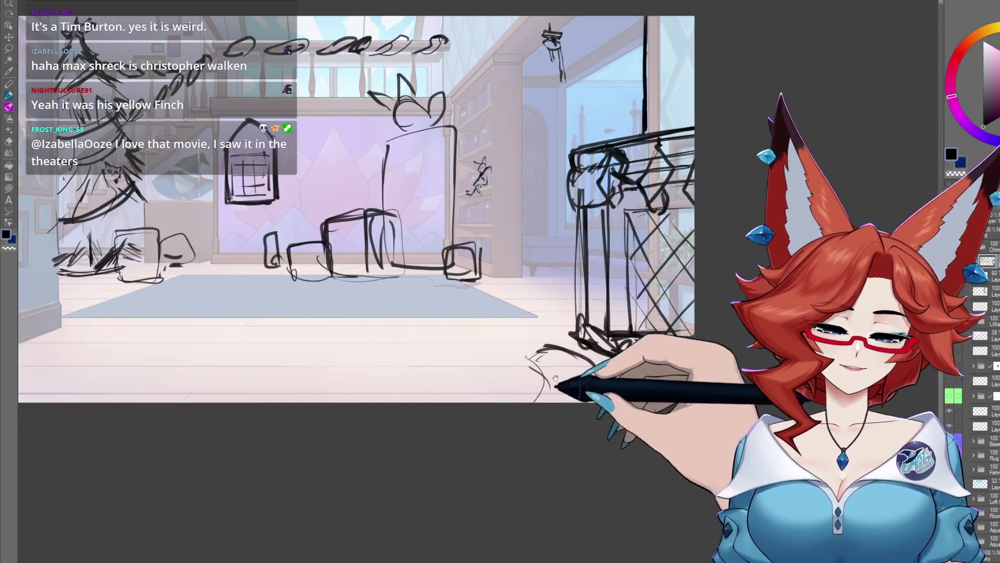
pyautogui.scroll(1, 546, 360)
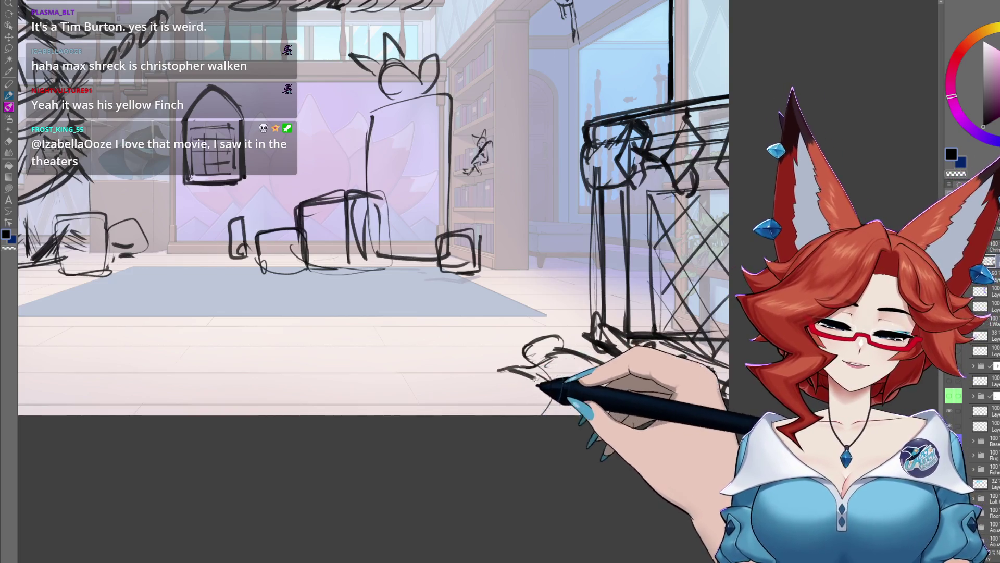
pyautogui.scroll(1, 539, 354)
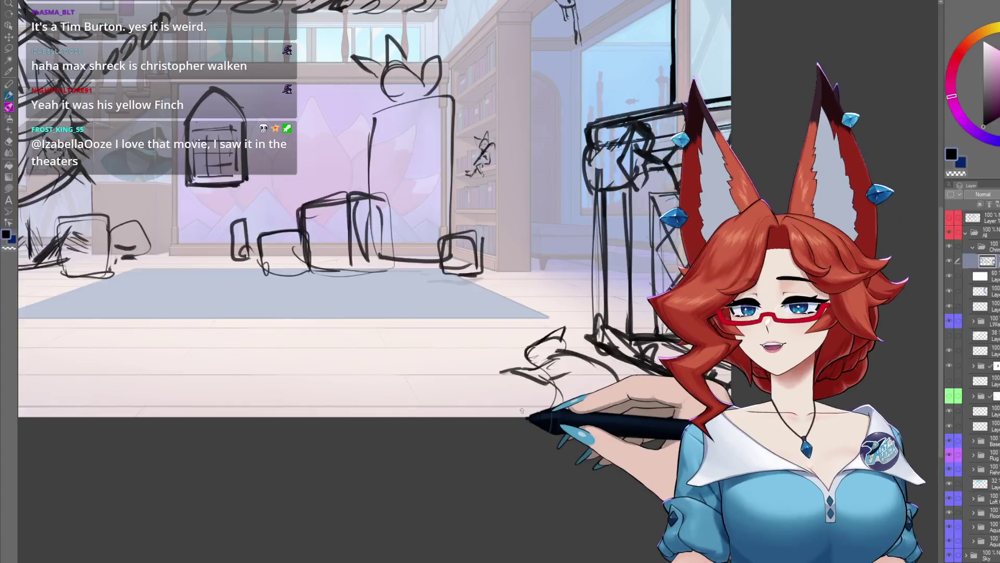
pyautogui.scroll(2, 541, 371)
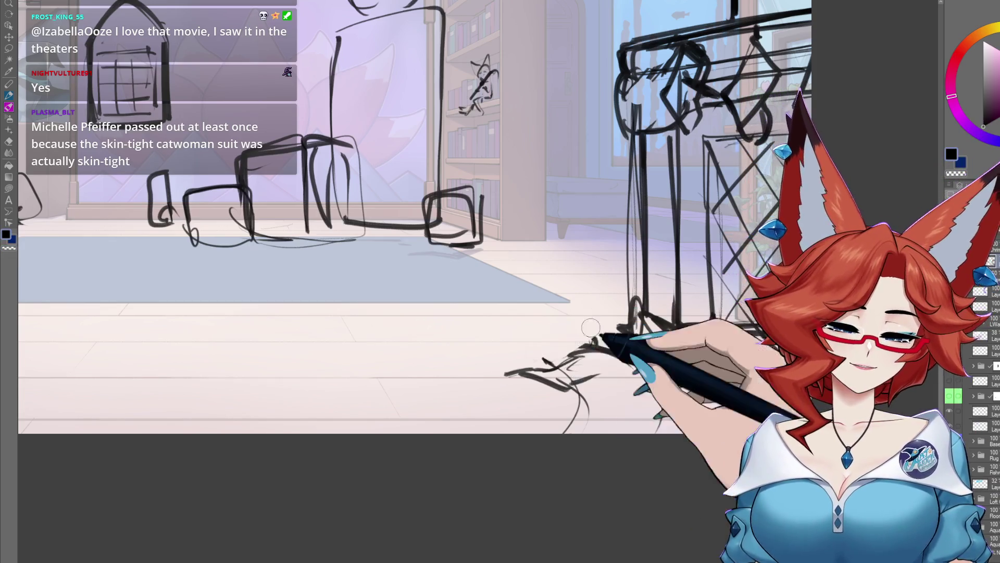
pyautogui.moveTo(557, 360); pyautogui.dragTo(594, 345)
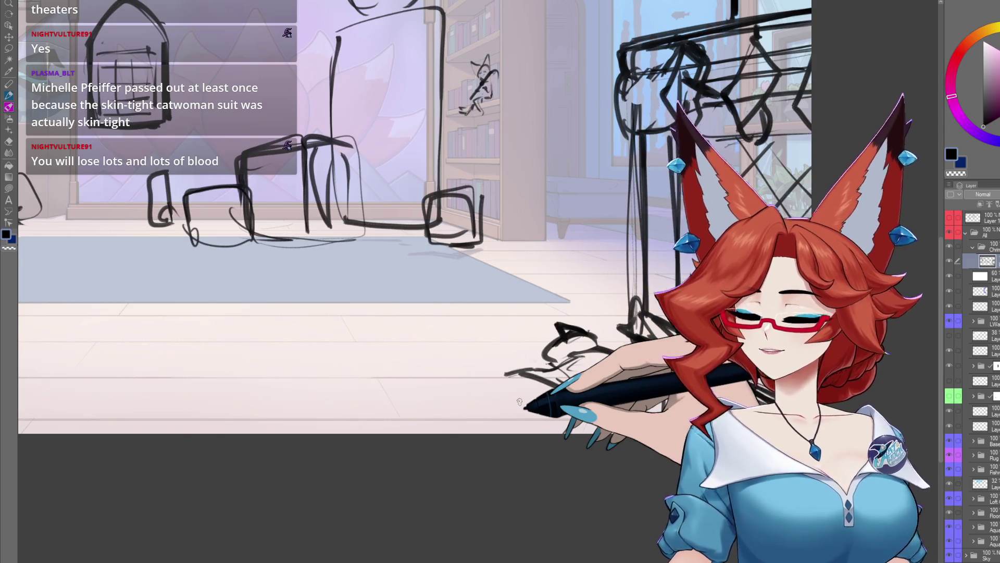
pyautogui.moveTo(610, 459)
pyautogui.mouseDown()
pyautogui.moveTo(636, 387)
pyautogui.moveTo(619, 449)
pyautogui.moveTo(599, 475)
pyautogui.mouseUp()
pyautogui.scroll(-2, 637, 387)
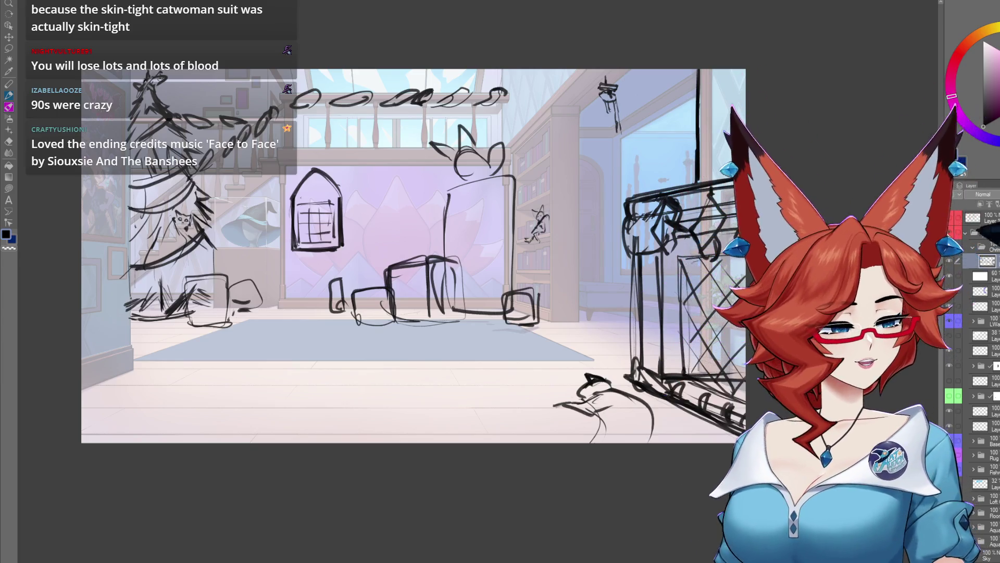
pyautogui.click(950, 219)
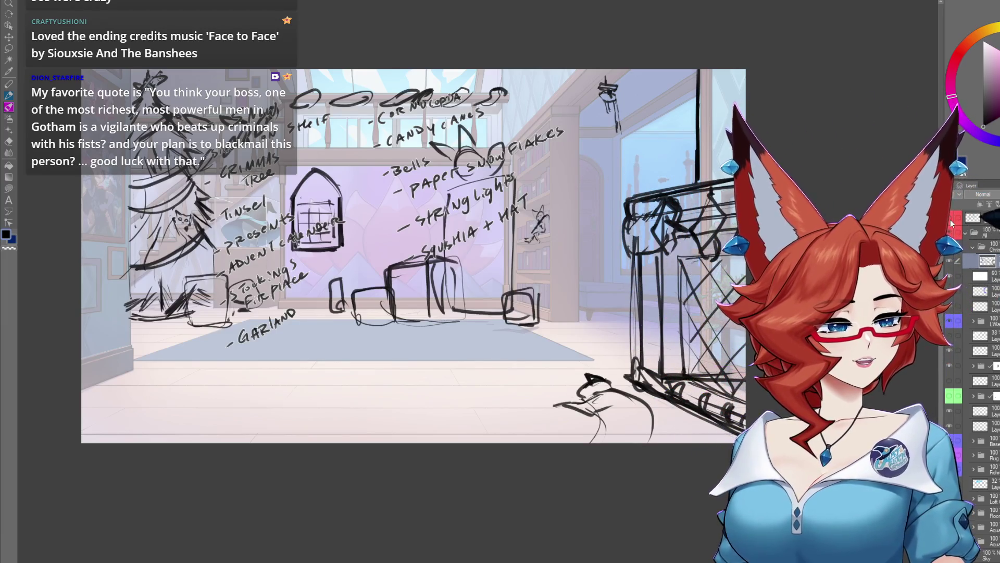
pyautogui.click(951, 223)
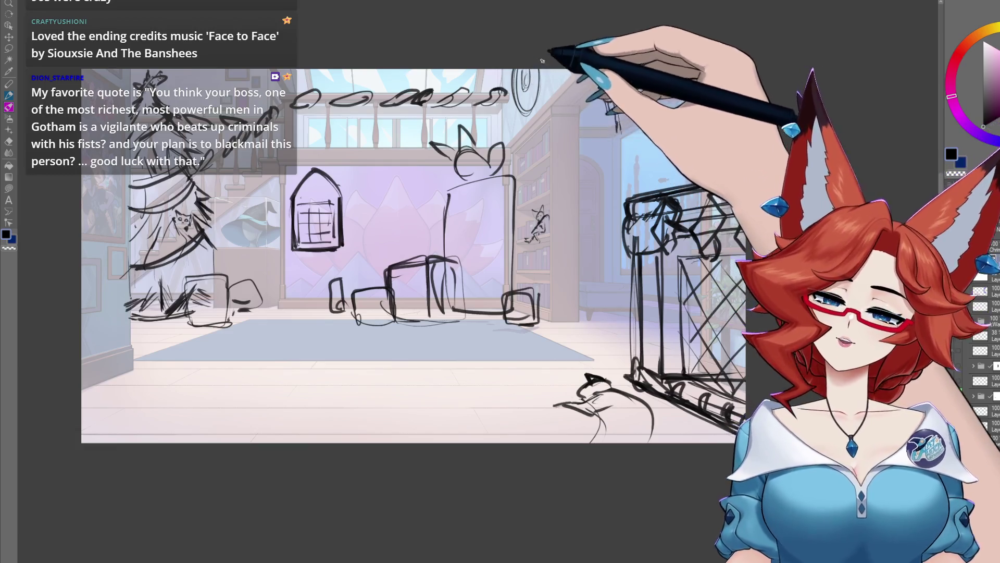
# Lasso the ceiling figure sketch, paste it onto its own layer, and move that layer down
pyautogui.moveTo(524, 92); pyautogui.dragTo(518, 112)
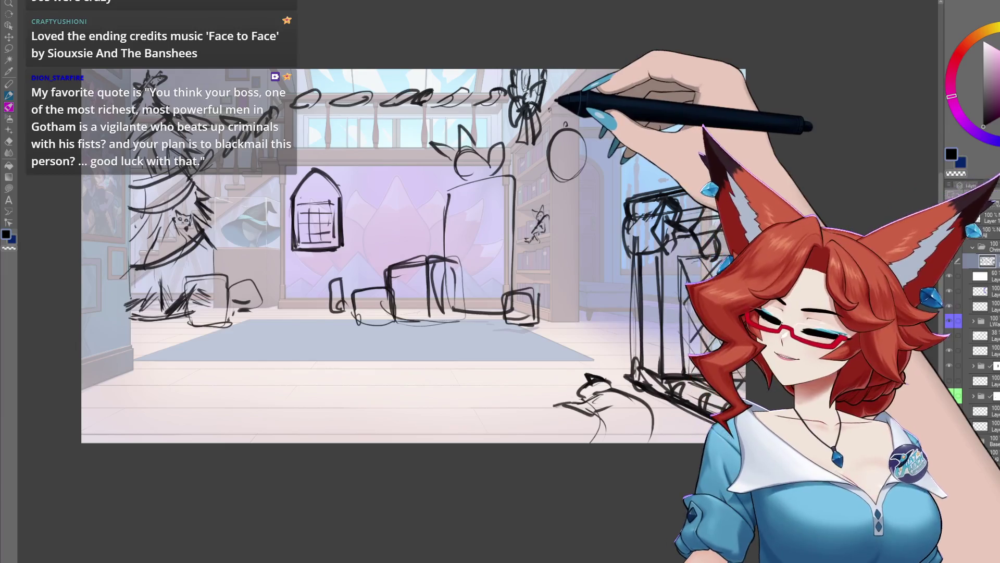
pyautogui.moveTo(551, 121)
pyautogui.mouseDown()
pyautogui.moveTo(513, 133)
pyautogui.moveTo(515, 70)
pyautogui.moveTo(552, 120)
pyautogui.mouseUp()
pyautogui.hotkey('ctrl', 'c')
pyautogui.hotkey('ctrl', 'v')
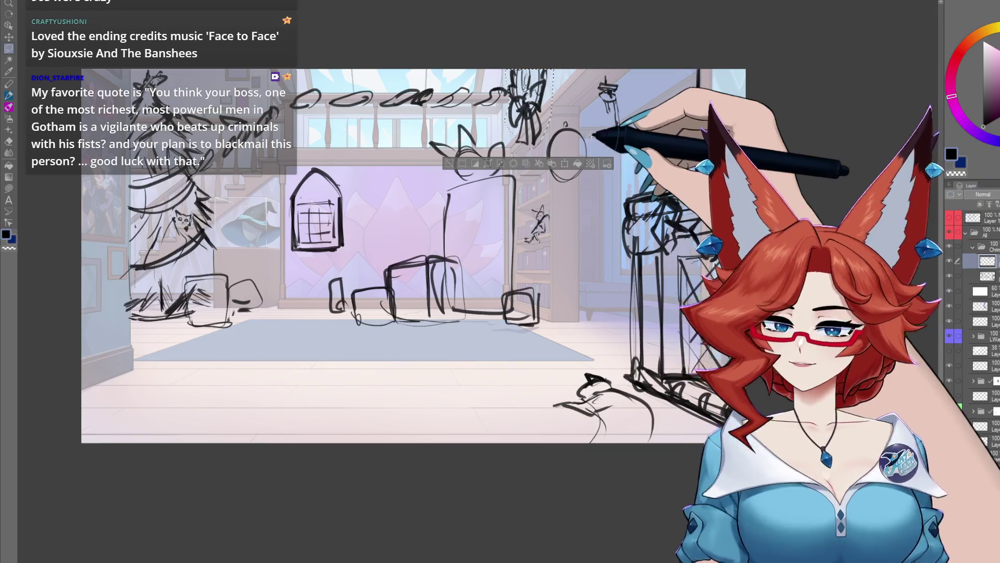
pyautogui.moveTo(950, 264); pyautogui.dragTo(989, 271)
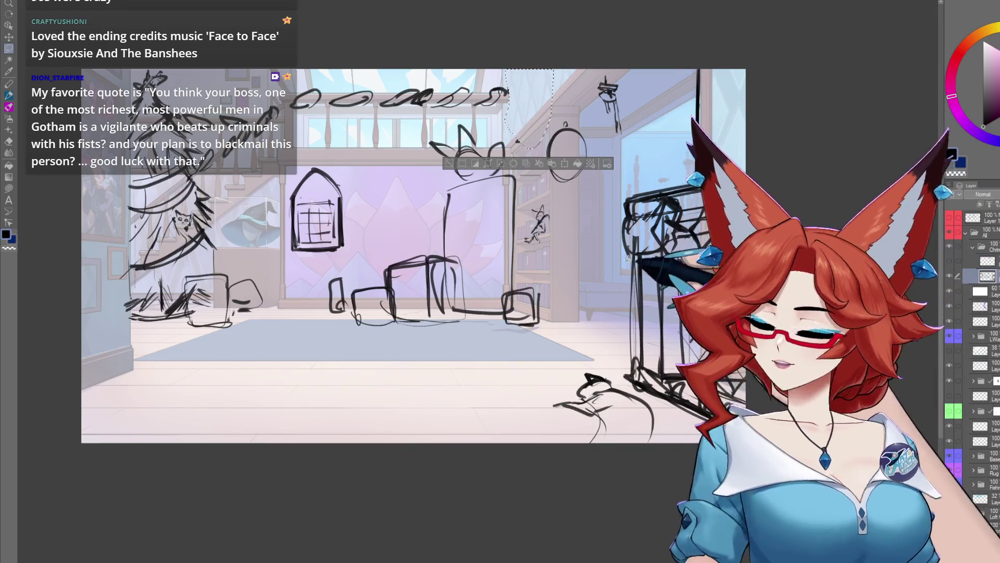
# Deselect and sketch a round wreath tied with a bow beside the bookshelf
pyautogui.hotkey('ctrl', 'd')
pyautogui.scroll(2, 560, 157)
pyautogui.moveTo(568, 136)
pyautogui.mouseDown()
pyautogui.moveTo(537, 203)
pyautogui.moveTo(551, 262)
pyautogui.mouseUp()
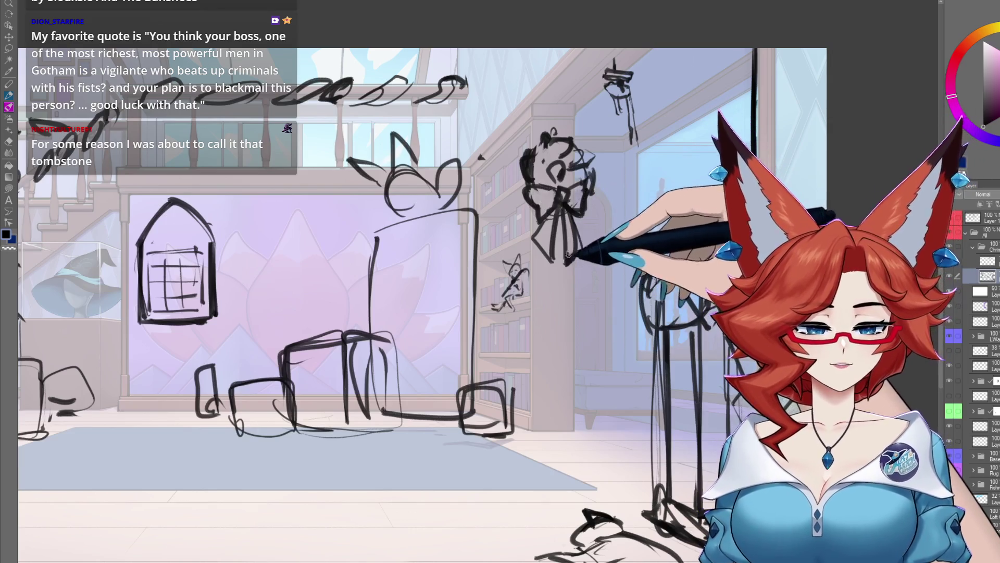
pyautogui.moveTo(509, 424)
pyautogui.mouseDown()
pyautogui.moveTo(603, 357)
pyautogui.moveTo(590, 388)
pyautogui.mouseUp()
pyautogui.scroll(-5, 603, 357)
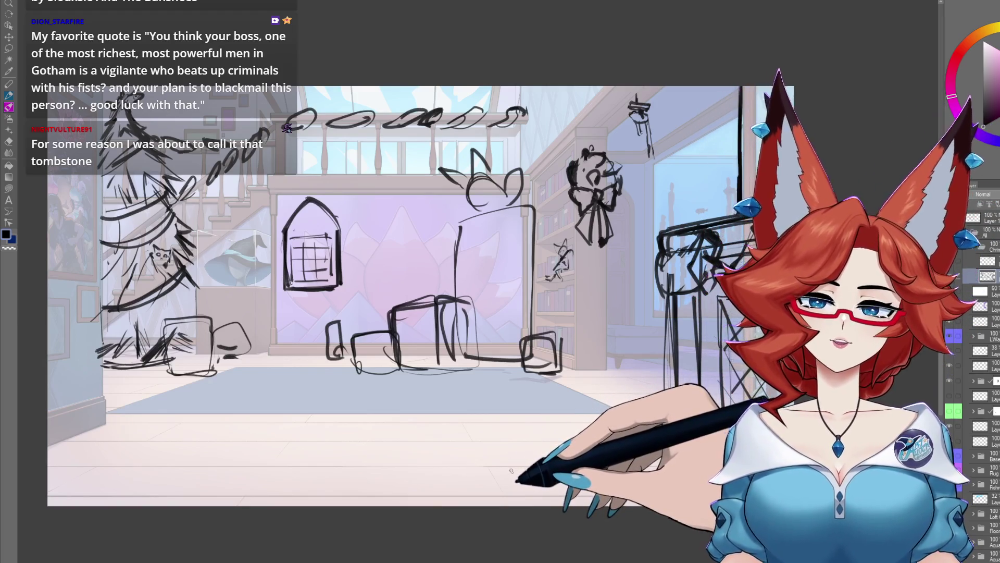
pyautogui.moveTo(578, 453); pyautogui.dragTo(677, 495)
pyautogui.moveTo(626, 323)
pyautogui.mouseDown()
pyautogui.moveTo(543, 313)
pyautogui.moveTo(569, 329)
pyautogui.moveTo(536, 349)
pyautogui.mouseUp()
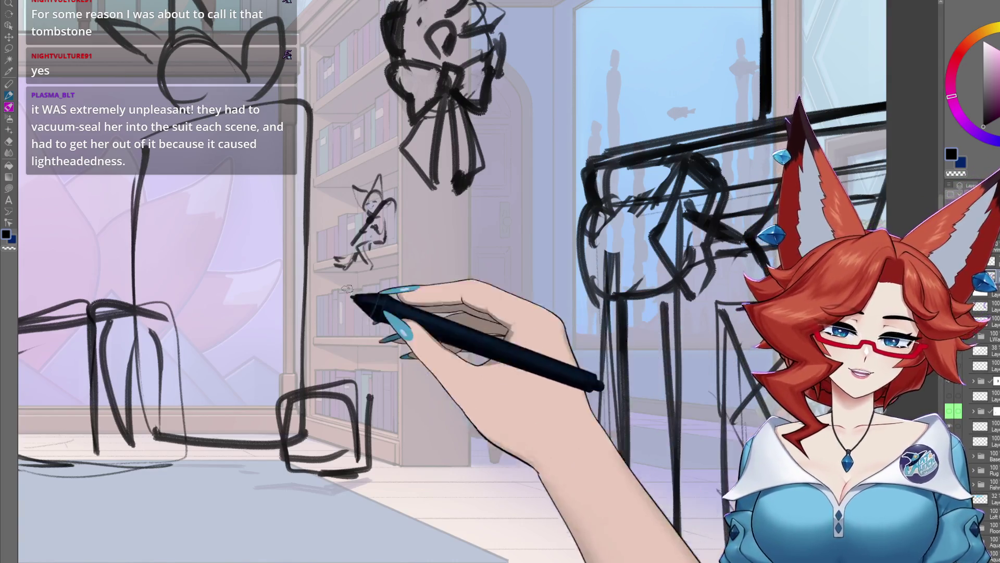
pyautogui.moveTo(521, 308)
pyautogui.mouseDown()
pyautogui.moveTo(490, 360)
pyautogui.moveTo(537, 396)
pyautogui.mouseUp()
pyautogui.moveTo(378, 177); pyautogui.dragTo(359, 244)
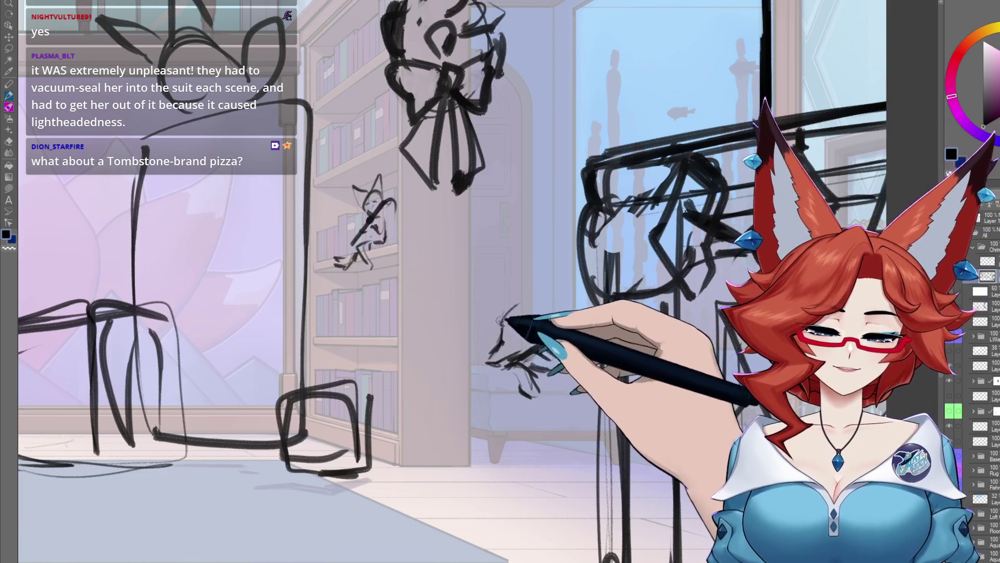
pyautogui.moveTo(499, 344); pyautogui.dragTo(525, 279)
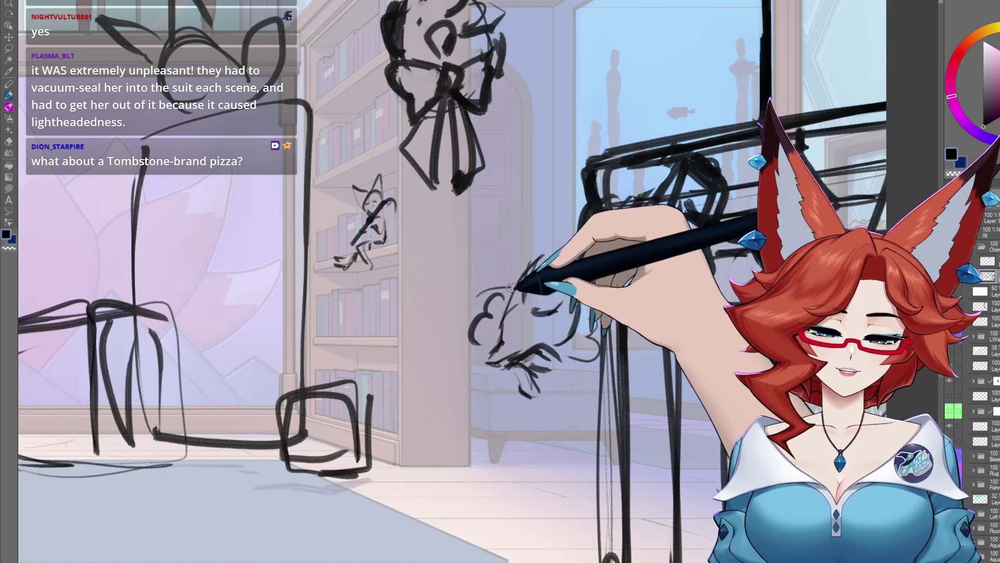
pyautogui.moveTo(472, 281)
pyautogui.mouseDown()
pyautogui.moveTo(510, 240)
pyautogui.moveTo(553, 245)
pyautogui.mouseUp()
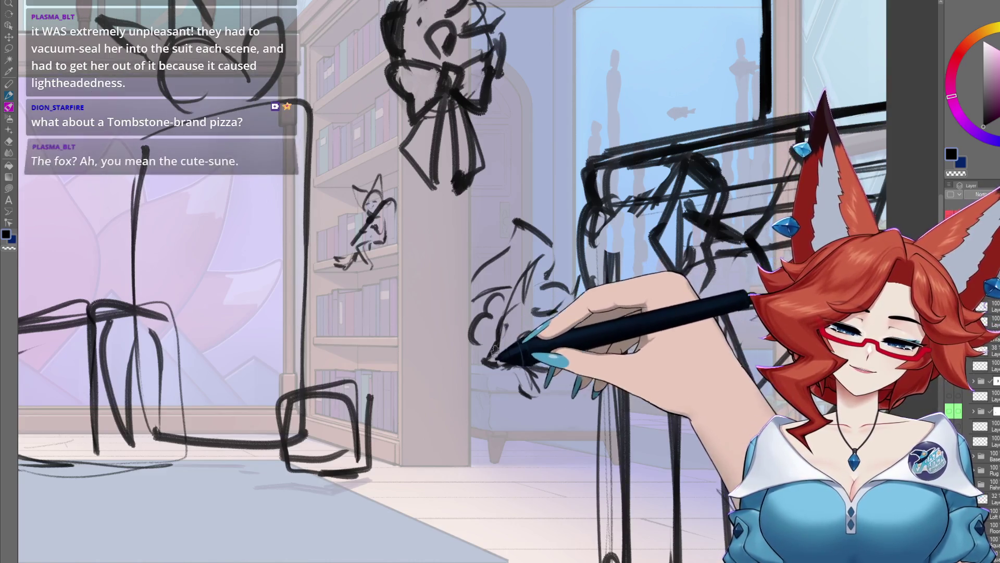
pyautogui.moveTo(573, 388); pyautogui.dragTo(569, 376)
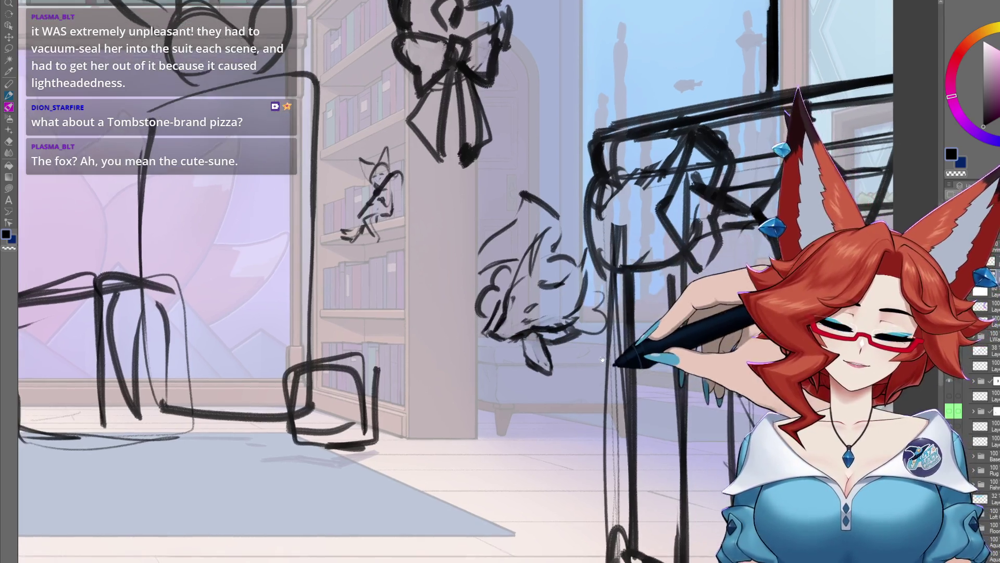
pyautogui.moveTo(571, 276); pyautogui.dragTo(591, 299)
pyautogui.hscroll(-2, 590, 319)
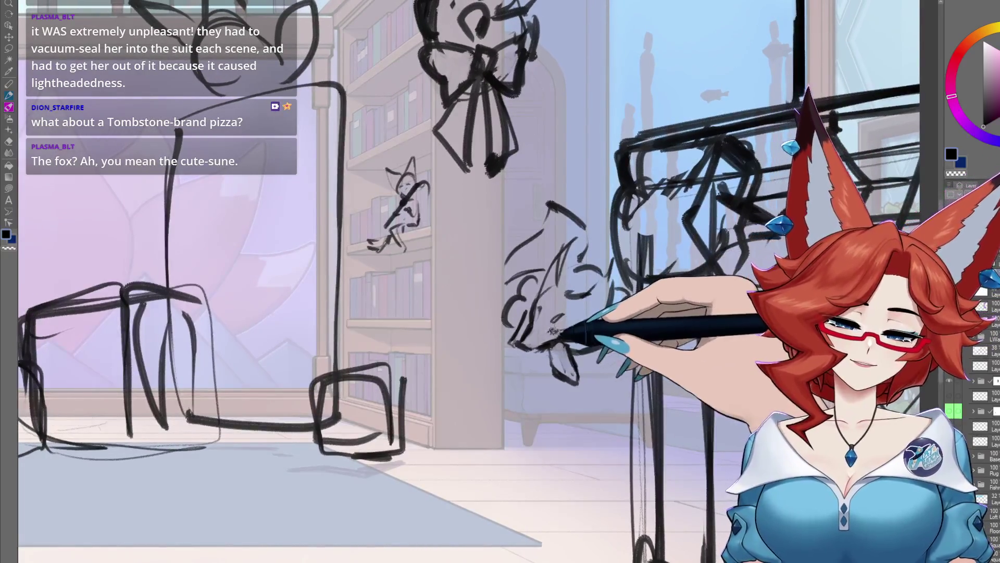
pyautogui.scroll(-5, 535, 343)
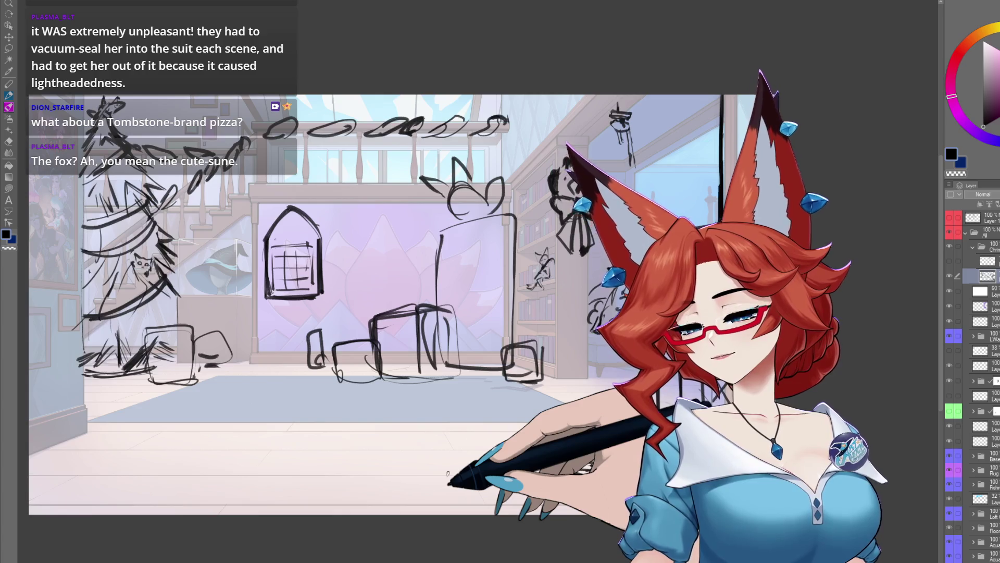
# Sketch a rectangle split in two on the foreground floor, with a curled squiggle in its right half
pyautogui.moveTo(373, 417)
pyautogui.mouseDown()
pyautogui.moveTo(281, 416)
pyautogui.moveTo(267, 442)
pyautogui.moveTo(353, 454)
pyautogui.mouseUp()
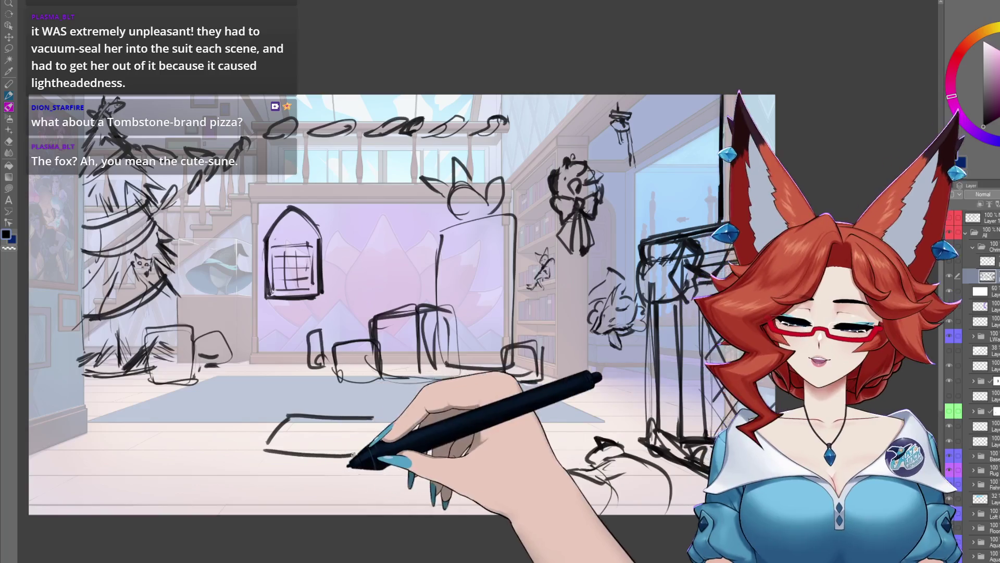
pyautogui.moveTo(374, 416)
pyautogui.mouseDown()
pyautogui.moveTo(446, 415)
pyautogui.moveTo(361, 454)
pyautogui.moveTo(437, 457)
pyautogui.mouseUp()
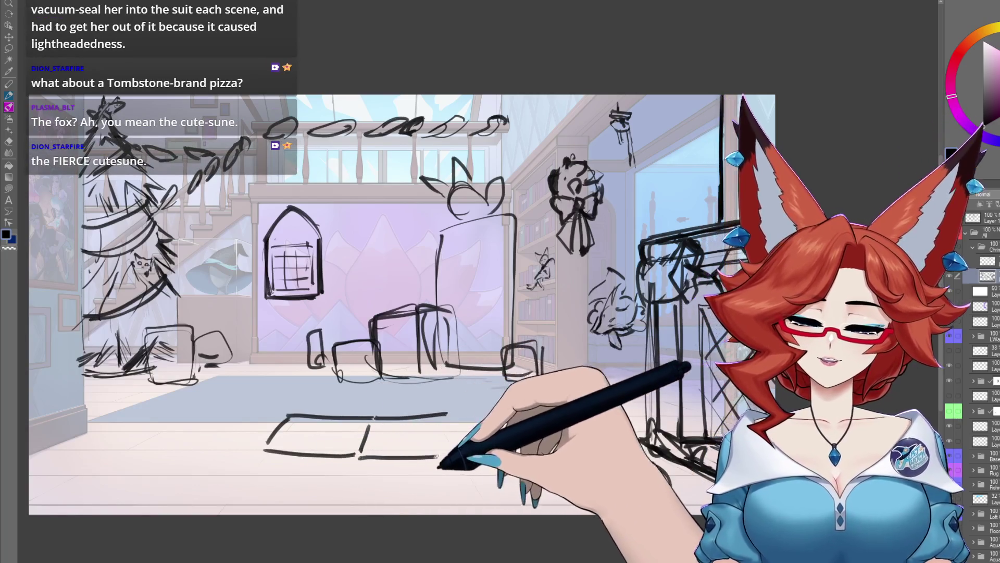
pyautogui.moveTo(387, 425)
pyautogui.mouseDown()
pyautogui.moveTo(385, 447)
pyautogui.moveTo(446, 447)
pyautogui.mouseUp()
pyautogui.moveTo(447, 417); pyautogui.dragTo(455, 447)
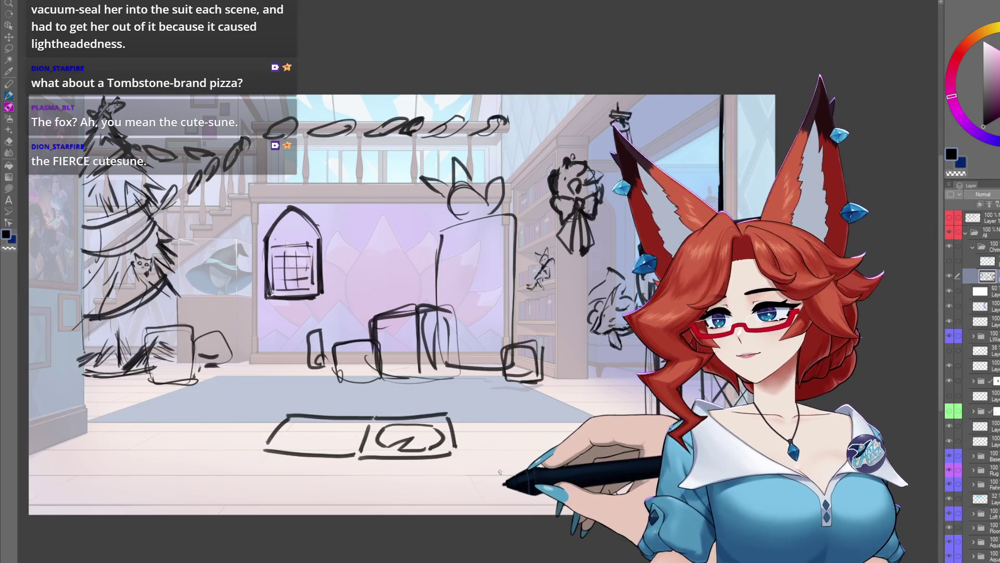
pyautogui.moveTo(500, 473); pyautogui.dragTo(498, 419)
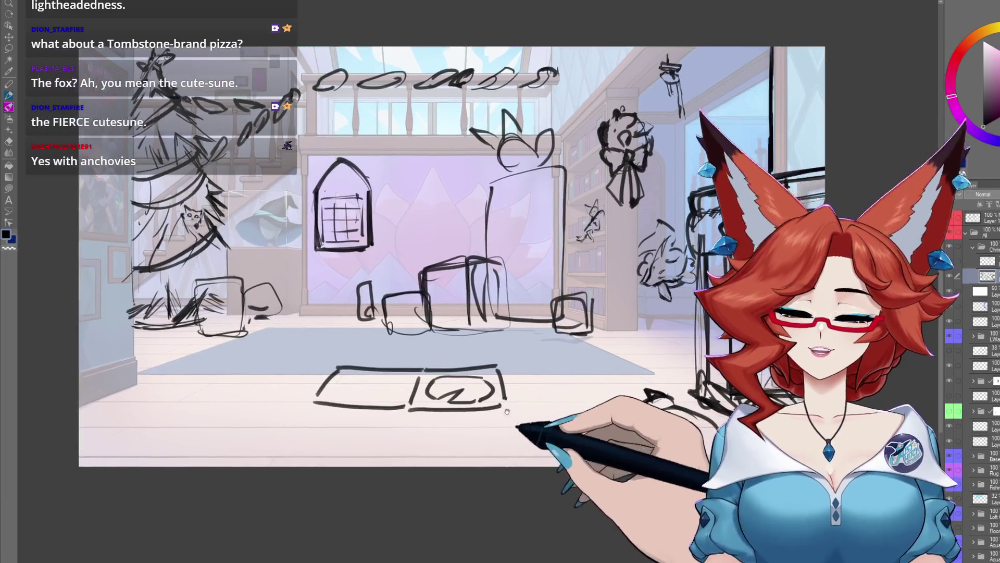
# Draw a round sliced pizza in the floor rectangle's right half, then recentre the room sketch
pyautogui.scroll(3, 470, 426)
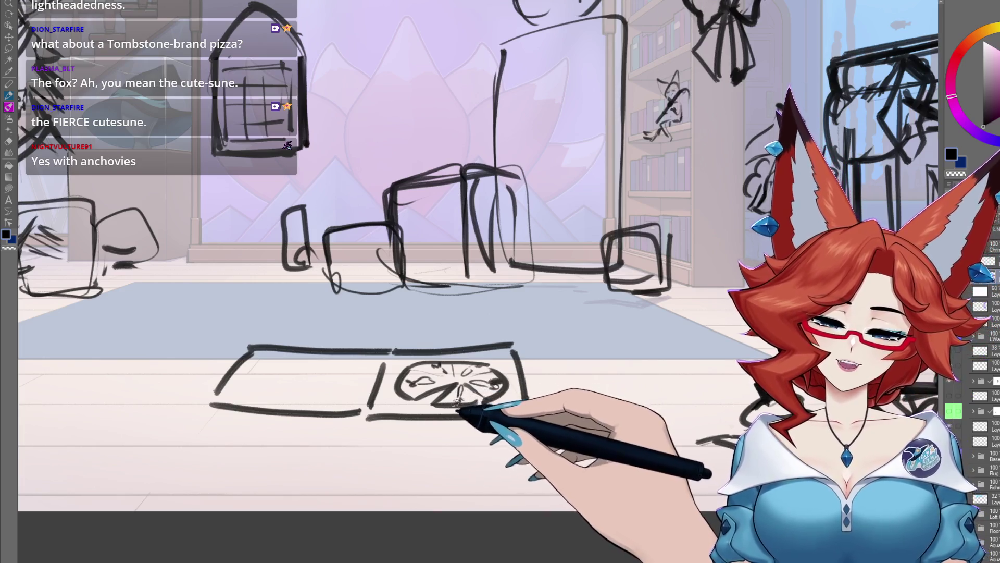
pyautogui.scroll(-3, 456, 402)
pyautogui.moveTo(517, 388); pyautogui.dragTo(514, 444)
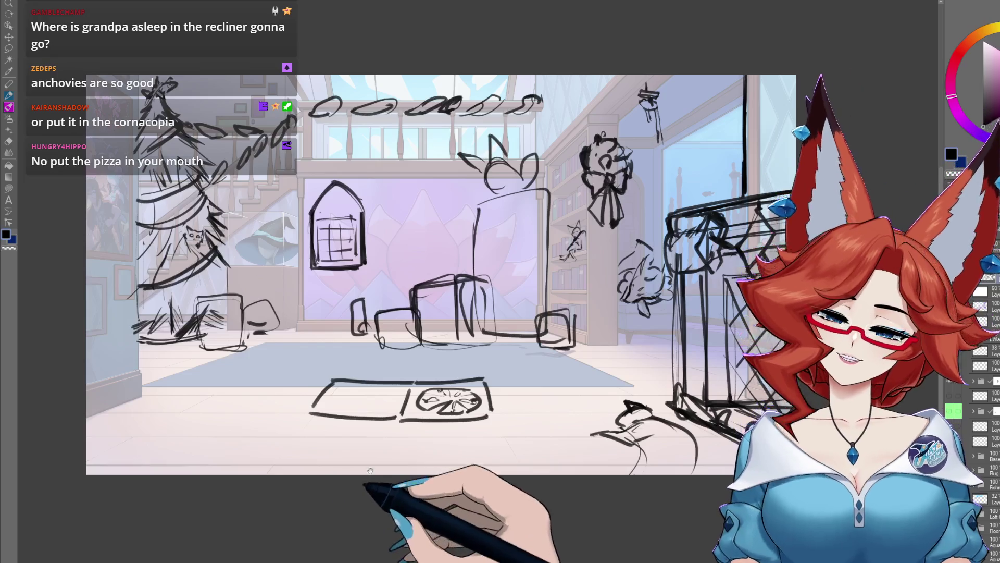
# Sketch long floor lines and a looping oval at the lower-left edge of the room
pyautogui.moveTo(387, 454); pyautogui.dragTo(470, 420)
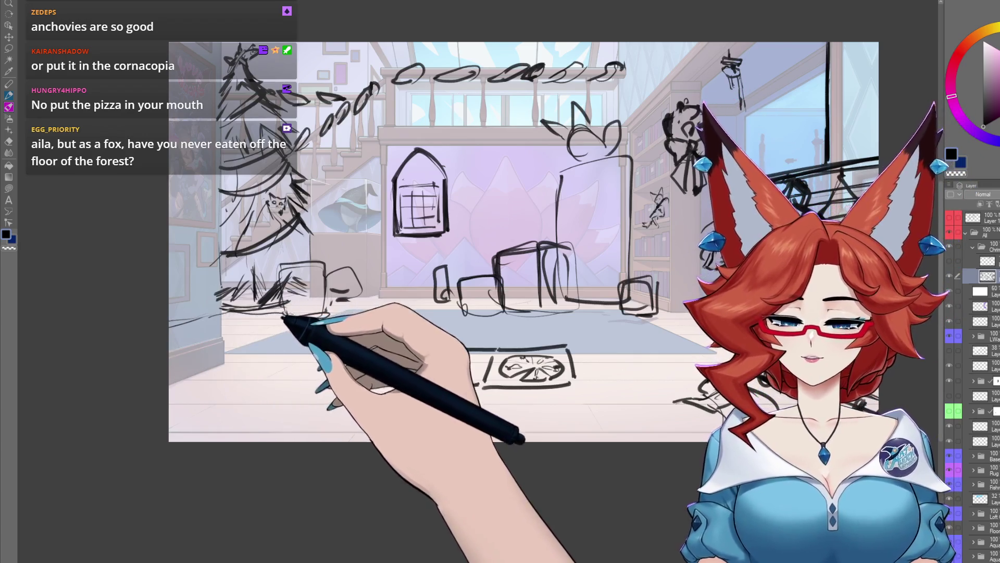
pyautogui.moveTo(273, 377); pyautogui.dragTo(172, 413)
pyautogui.moveTo(175, 355)
pyautogui.mouseDown()
pyautogui.moveTo(276, 323)
pyautogui.moveTo(290, 367)
pyautogui.mouseUp()
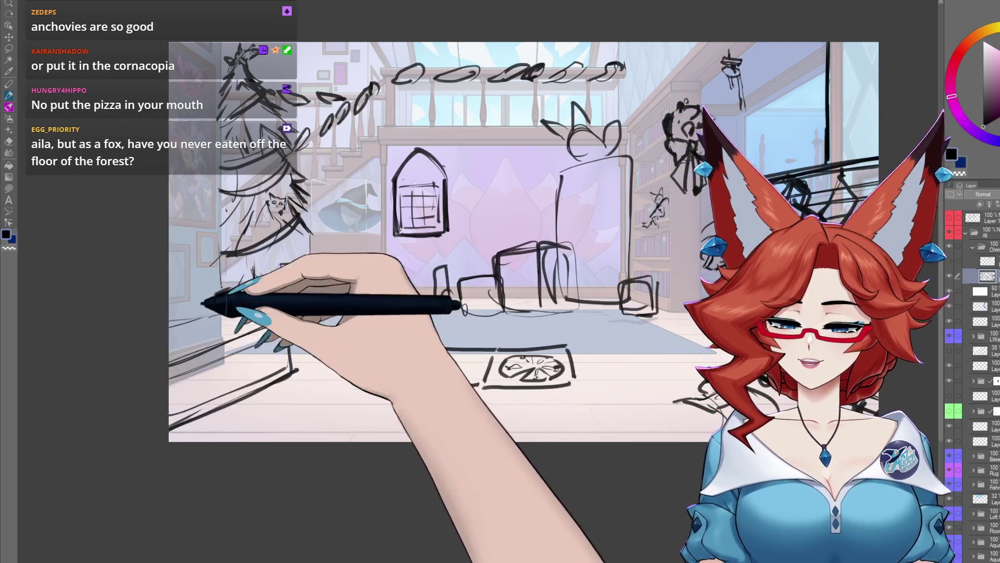
pyautogui.moveTo(158, 326)
pyautogui.mouseDown()
pyautogui.moveTo(208, 319)
pyautogui.moveTo(154, 307)
pyautogui.mouseUp()
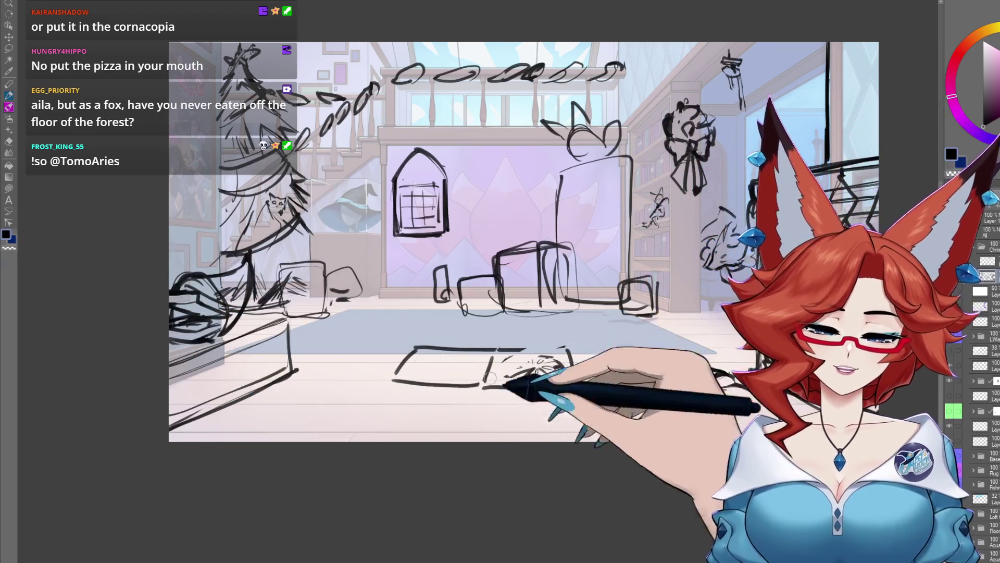
# Try a floor arrow, rectangle and short line, undoing each to leave the floor clear
pyautogui.moveTo(388, 359)
pyautogui.mouseDown()
pyautogui.moveTo(260, 352)
pyautogui.moveTo(272, 364)
pyautogui.mouseUp()
pyautogui.moveTo(525, 348); pyautogui.dragTo(414, 346)
pyautogui.moveTo(414, 347); pyautogui.dragTo(469, 386)
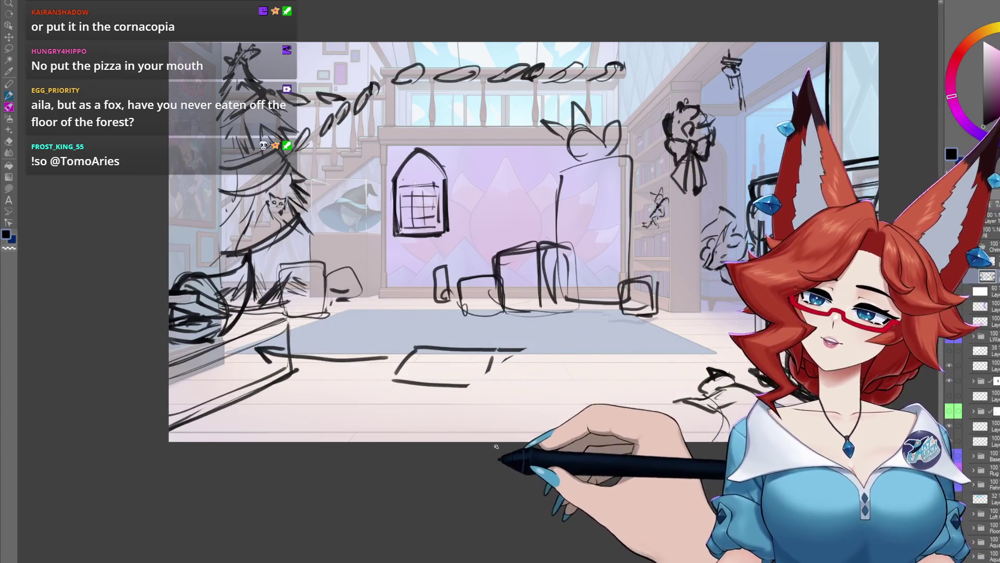
pyautogui.hotkey('ctrl', 'z')
pyautogui.hotkey('ctrl', 'z')
pyautogui.hotkey('ctrl', 'z')
pyautogui.moveTo(393, 380); pyautogui.dragTo(451, 387)
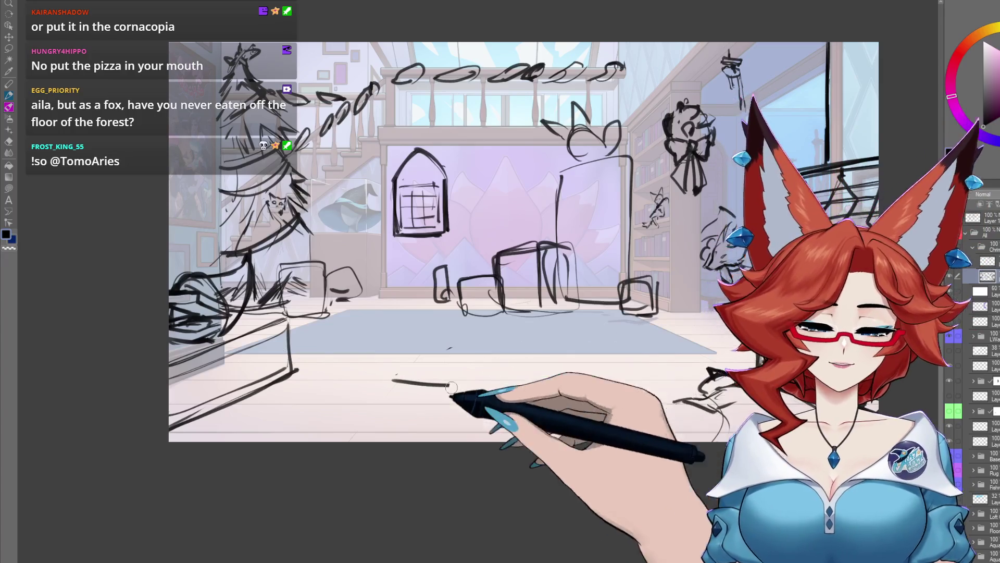
pyautogui.hotkey('ctrl', 'z')
pyautogui.moveTo(533, 431)
pyautogui.mouseDown()
pyautogui.moveTo(481, 440)
pyautogui.moveTo(476, 452)
pyautogui.mouseUp()
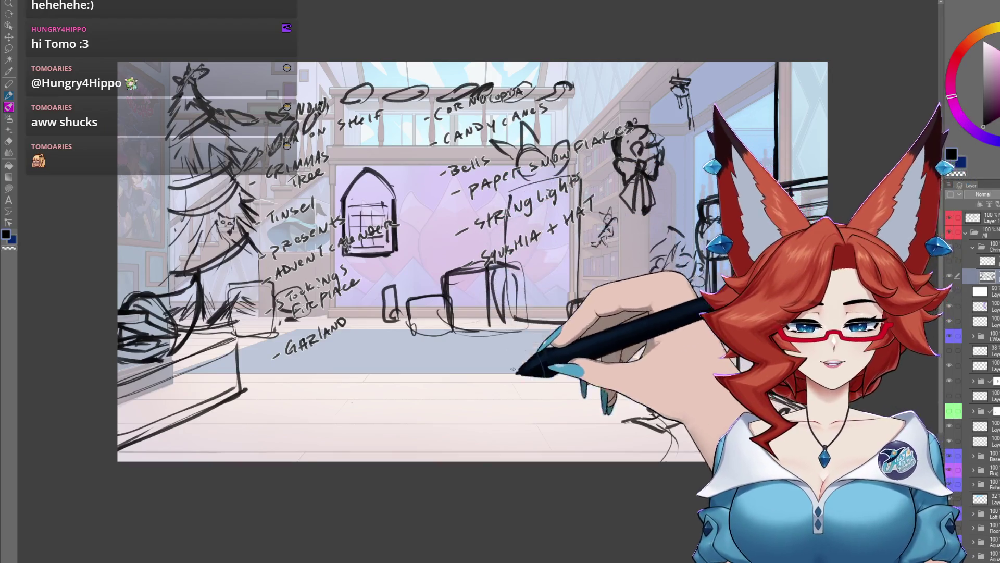
# Hide the decoration labels layer and scatter asterisk snowflakes and short hanging strokes along the top
pyautogui.click(948, 218)
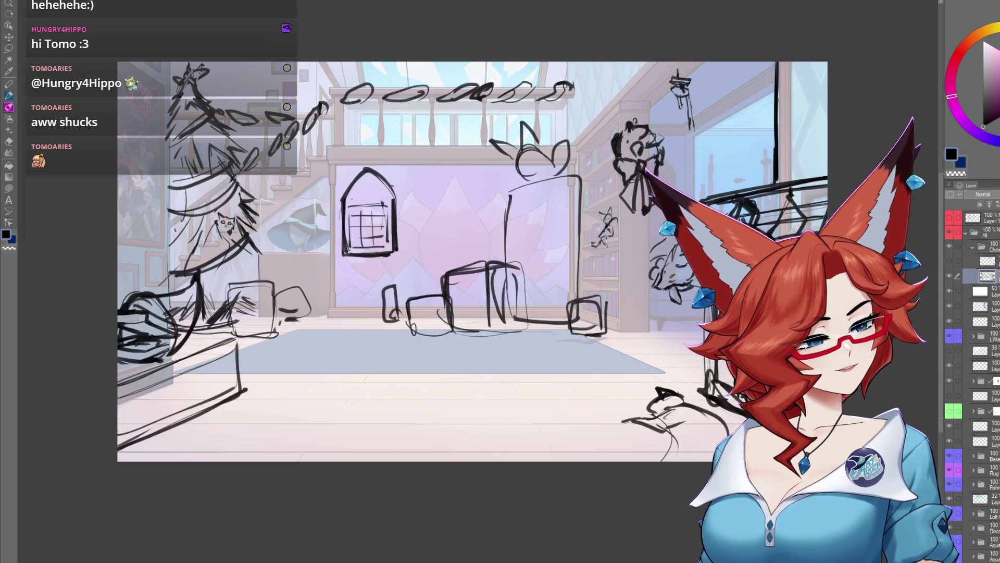
pyautogui.moveTo(577, 75)
pyautogui.mouseDown()
pyautogui.moveTo(596, 103)
pyautogui.moveTo(580, 105)
pyautogui.moveTo(603, 86)
pyautogui.mouseUp()
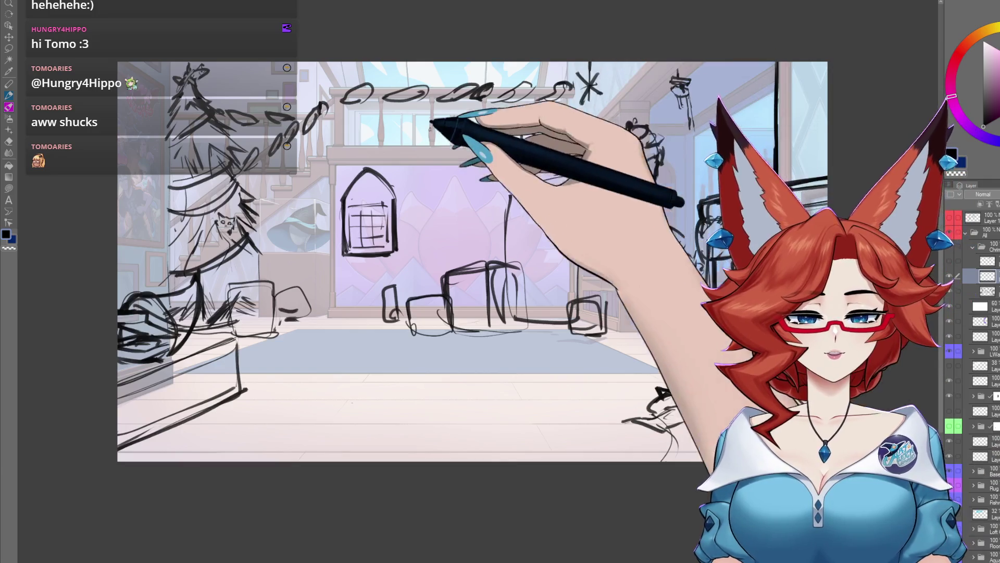
pyautogui.moveTo(410, 122); pyautogui.dragTo(442, 141)
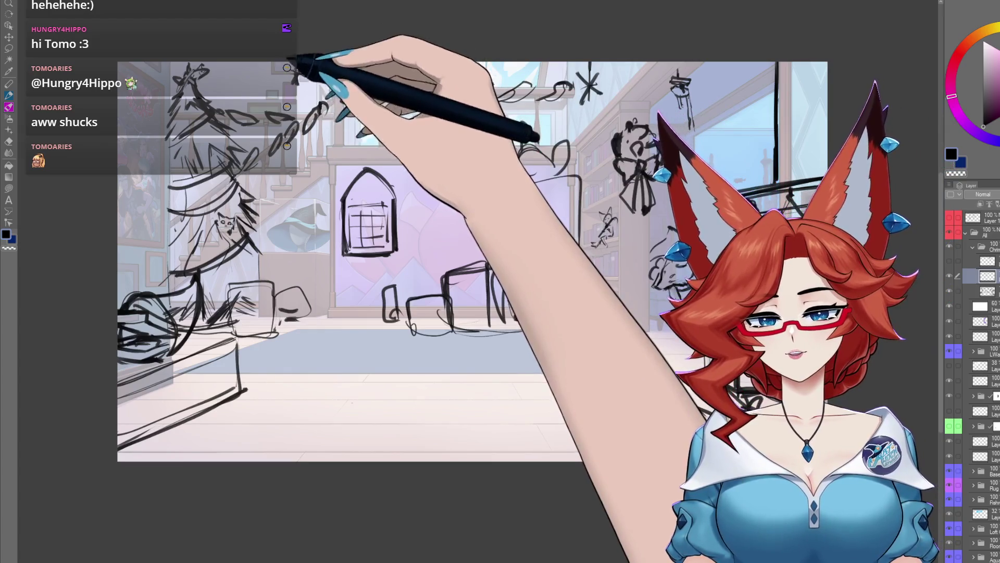
pyautogui.moveTo(234, 75)
pyautogui.mouseDown()
pyautogui.moveTo(244, 87)
pyautogui.moveTo(302, 80)
pyautogui.mouseUp()
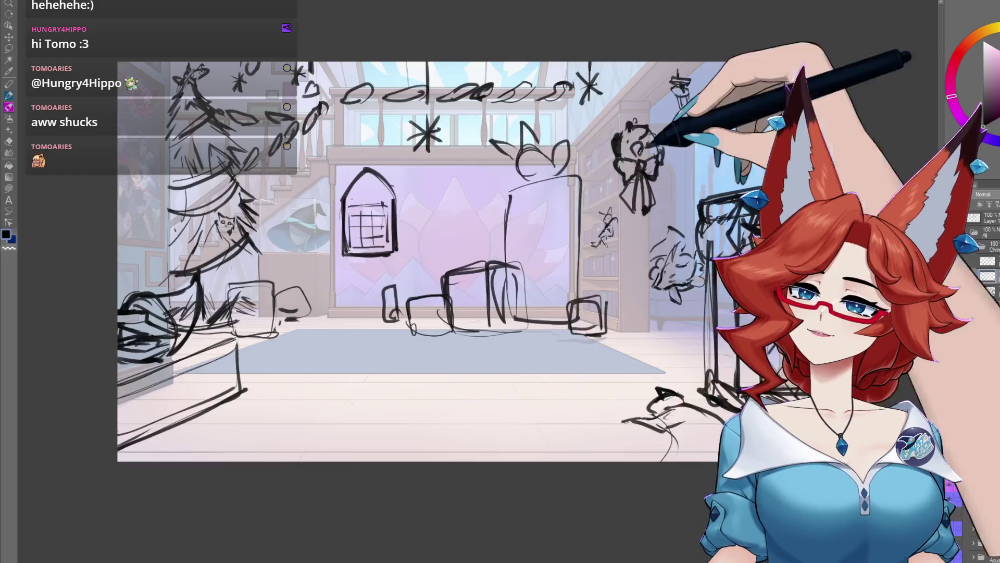
pyautogui.moveTo(626, 62); pyautogui.dragTo(627, 89)
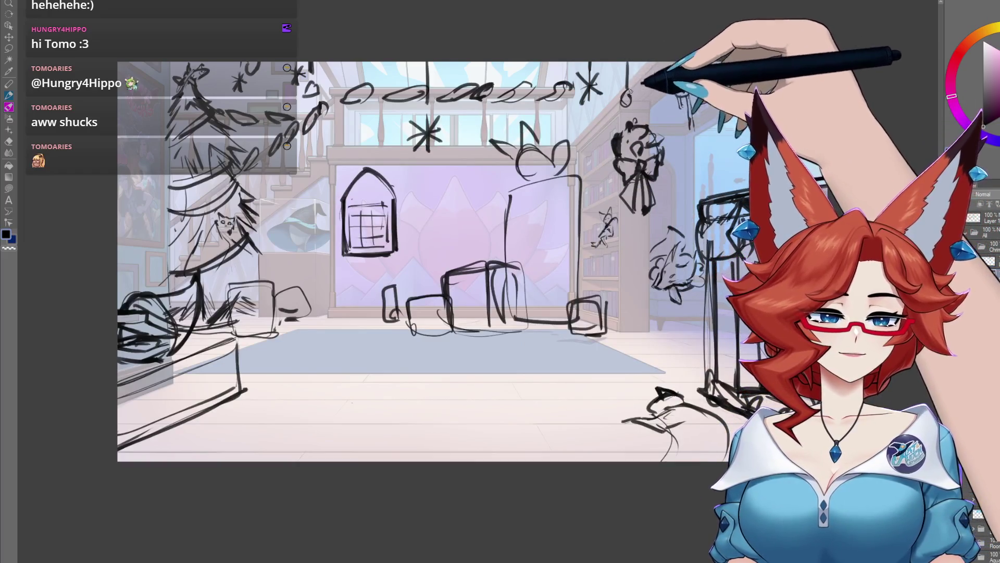
pyautogui.moveTo(599, 120)
pyautogui.mouseDown()
pyautogui.moveTo(611, 129)
pyautogui.moveTo(598, 130)
pyautogui.mouseUp()
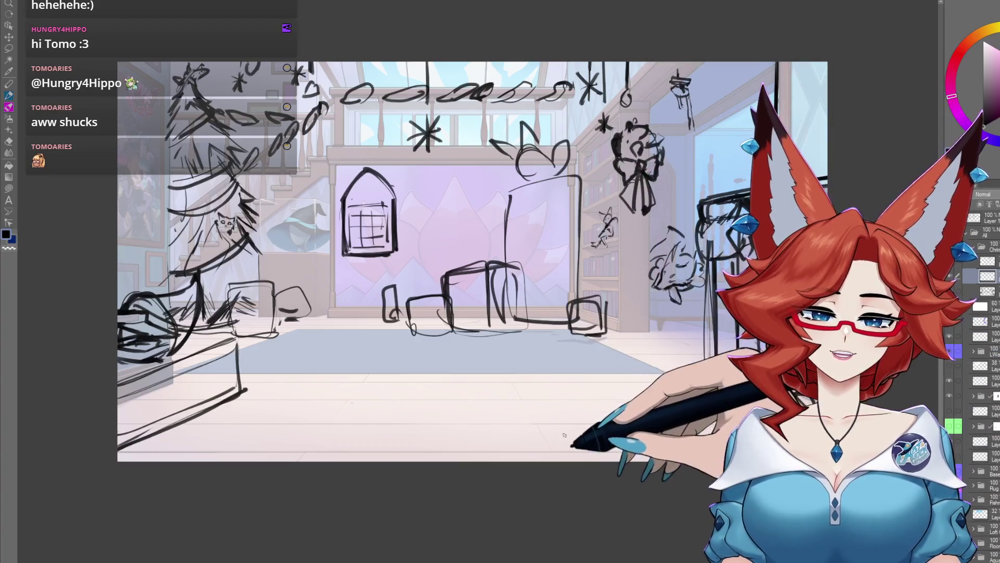
pyautogui.moveTo(437, 65); pyautogui.dragTo(433, 75)
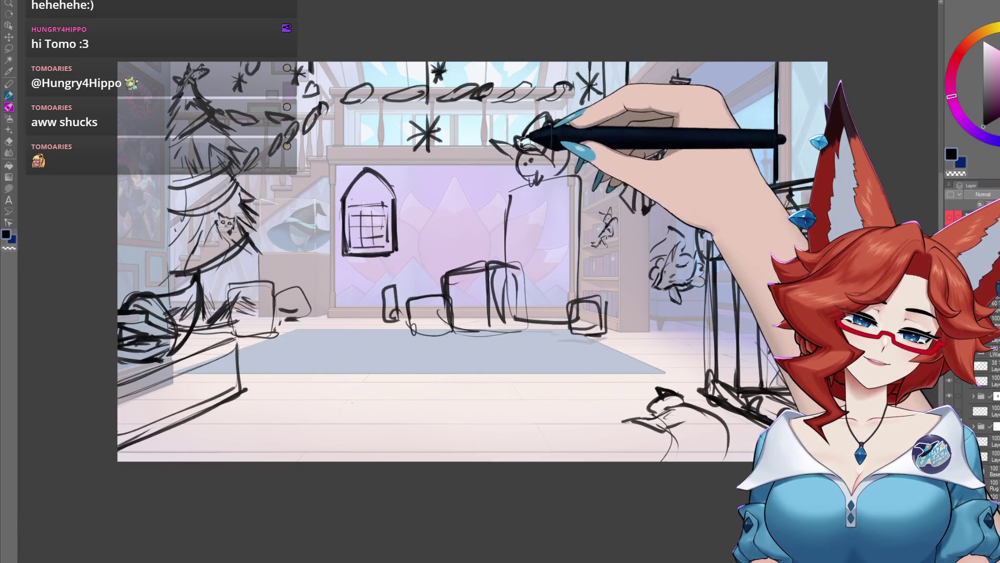
# Give the mantel cat eye dots, a mouth, whiskers and a curved back line
pyautogui.moveTo(538, 139); pyautogui.dragTo(544, 151)
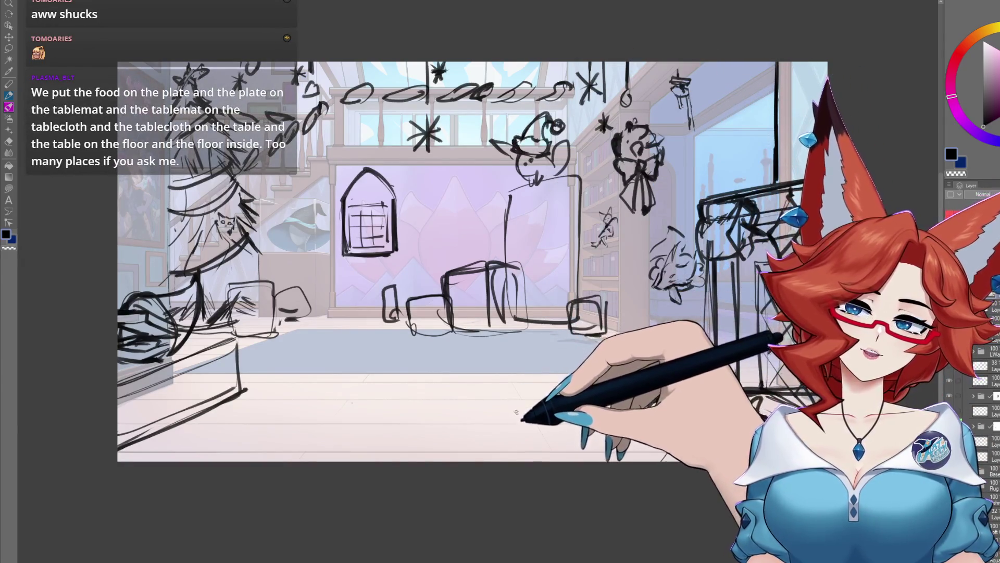
pyautogui.scroll(5, 576, 319)
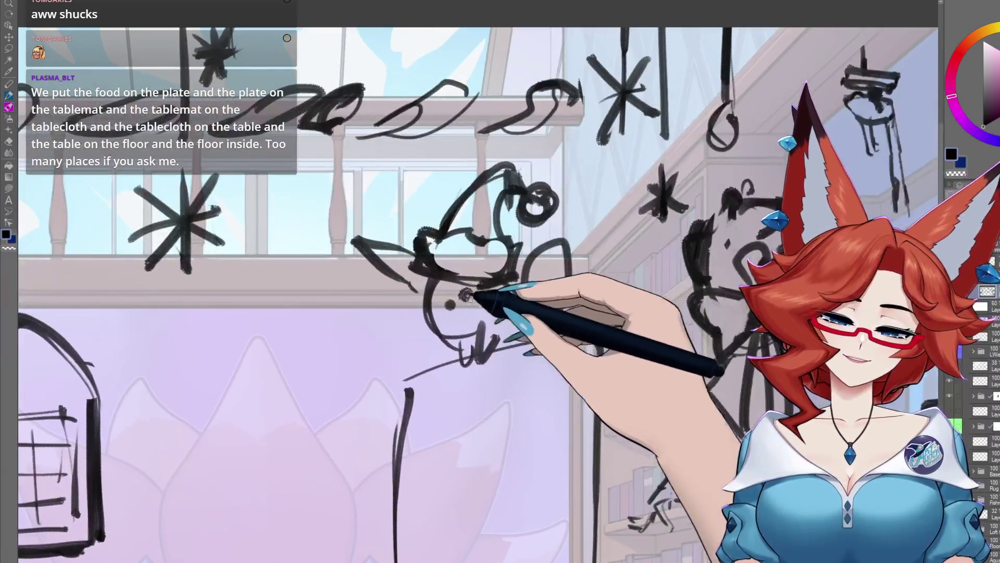
pyautogui.moveTo(458, 290)
pyautogui.mouseDown()
pyautogui.moveTo(457, 316)
pyautogui.moveTo(592, 351)
pyautogui.mouseUp()
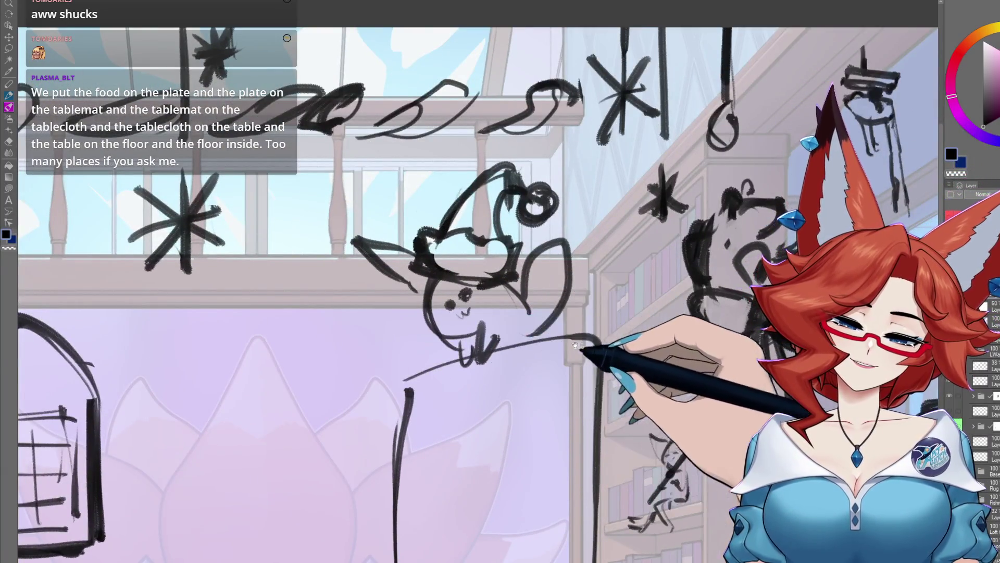
pyautogui.moveTo(523, 327); pyautogui.dragTo(573, 292)
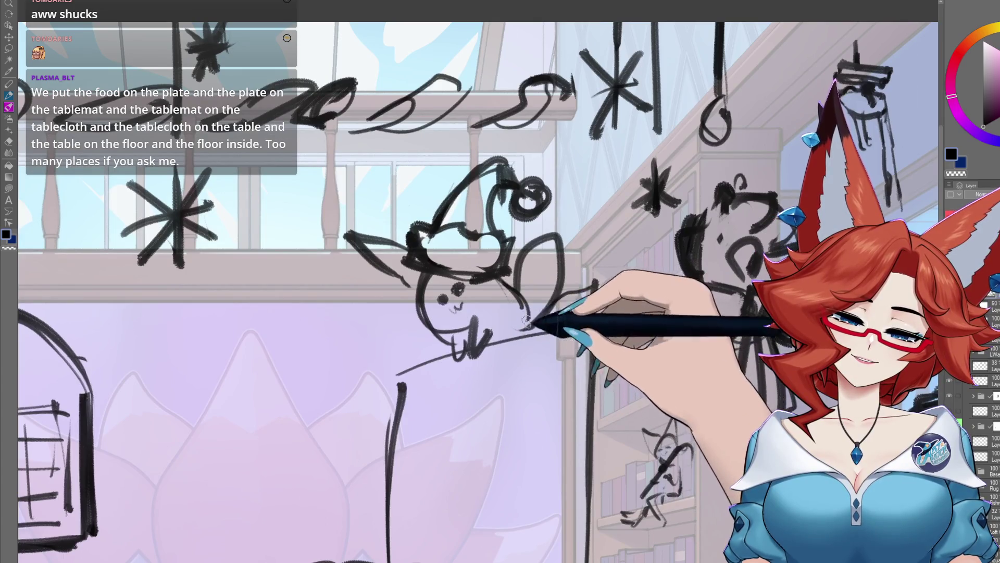
pyautogui.moveTo(481, 323); pyautogui.dragTo(572, 294)
pyautogui.scroll(-3, 578, 334)
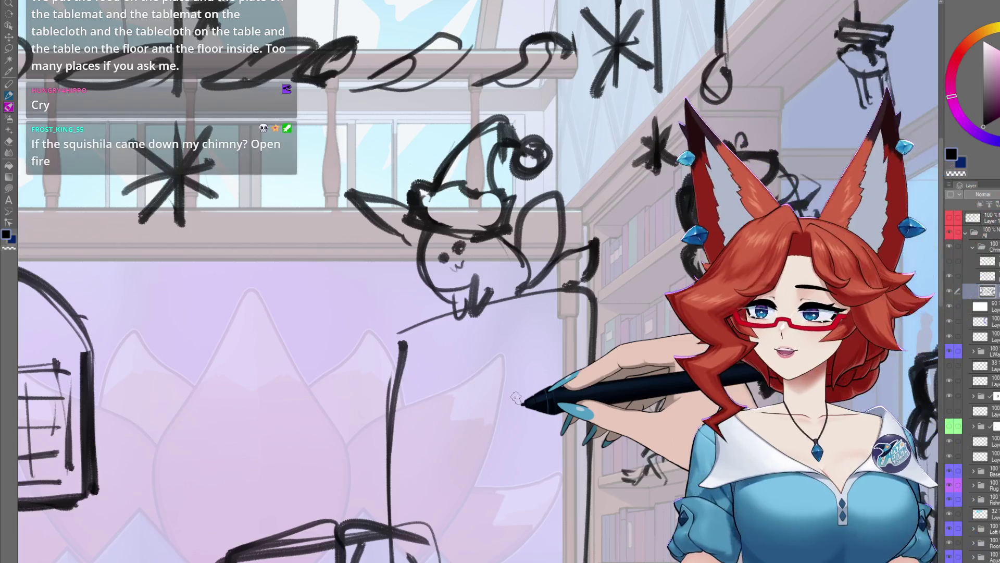
pyautogui.scroll(2, 525, 144)
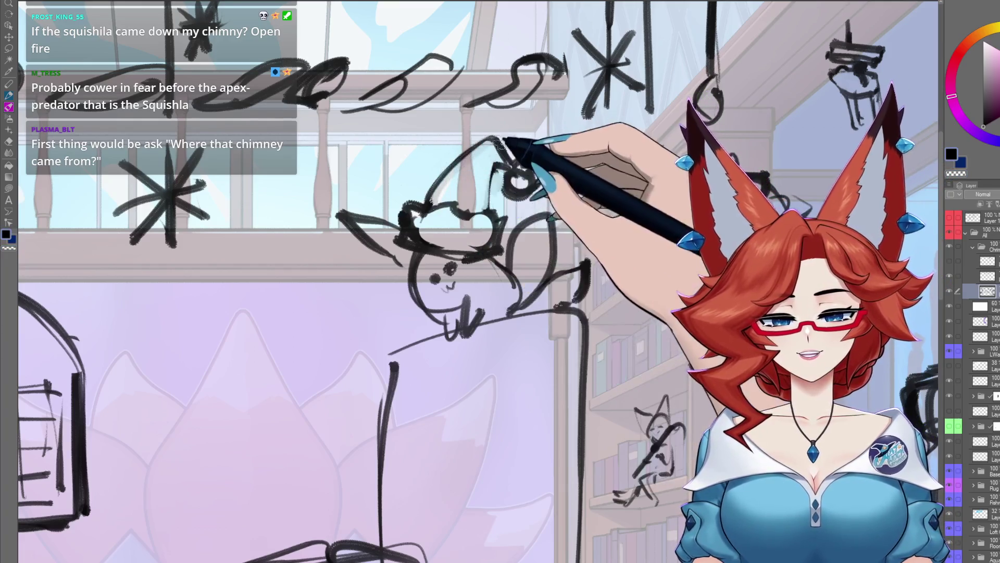
pyautogui.moveTo(525, 357); pyautogui.dragTo(562, 315)
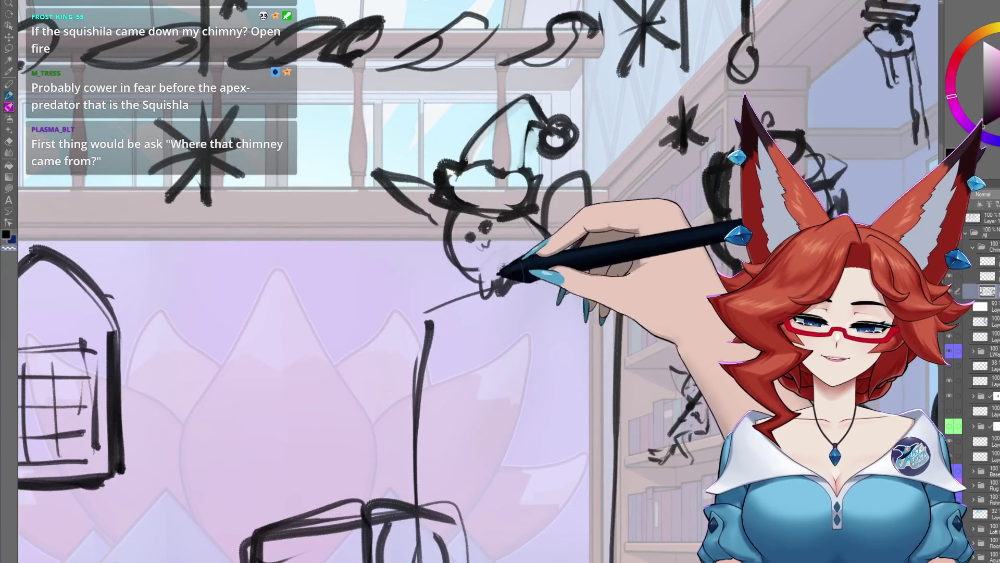
pyautogui.scroll(-3, 570, 236)
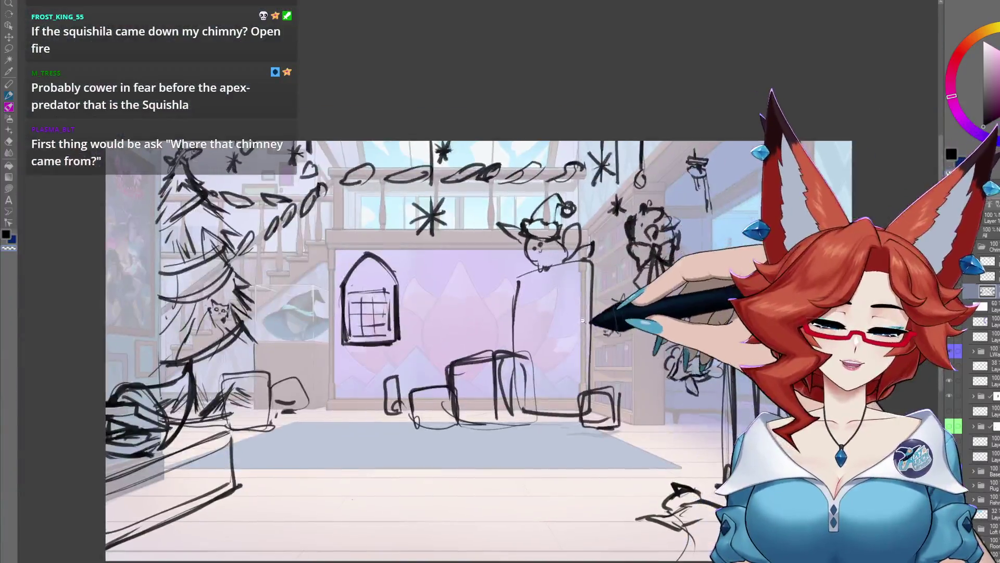
# Draw a tall boxy refrigerator outline in bold black strokes beneath the cat
pyautogui.scroll(1, 467, 358)
pyautogui.moveTo(468, 358)
pyautogui.mouseDown()
pyautogui.moveTo(469, 267)
pyautogui.moveTo(481, 256)
pyautogui.mouseUp()
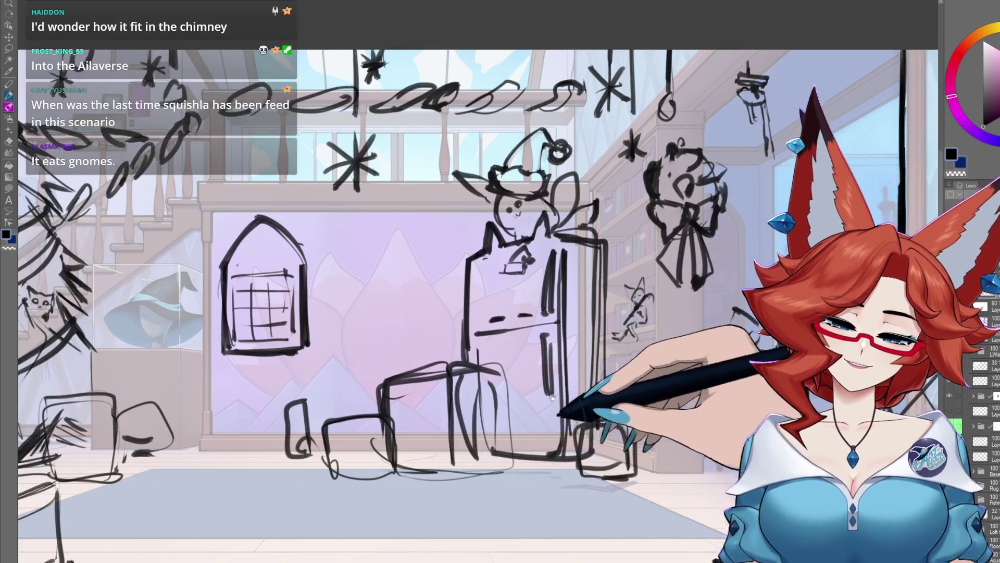
pyautogui.scroll(-3, 592, 364)
pyautogui.scroll(1, 584, 376)
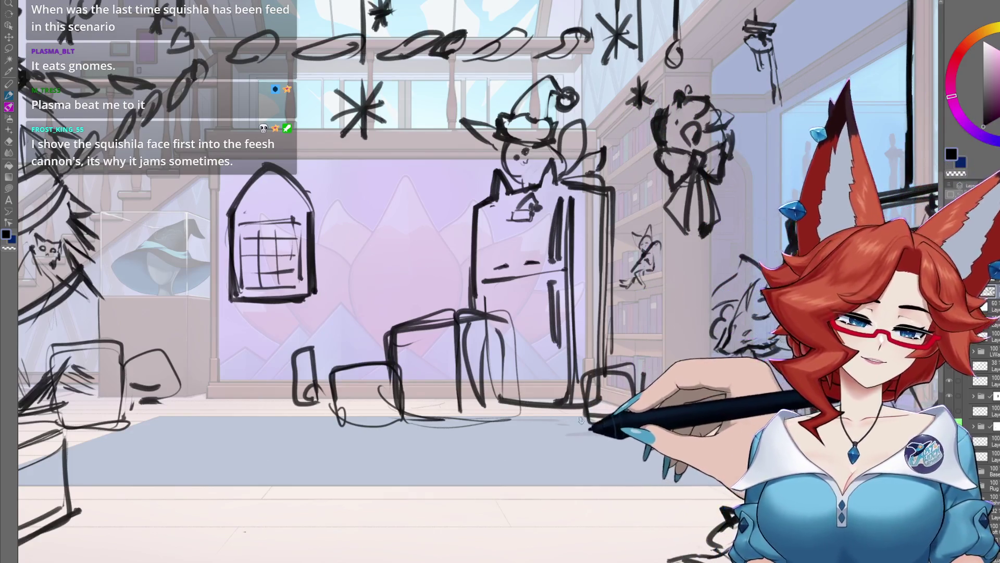
pyautogui.hotkey('ctrl', '-')
pyautogui.moveTo(456, 292); pyautogui.dragTo(434, 282)
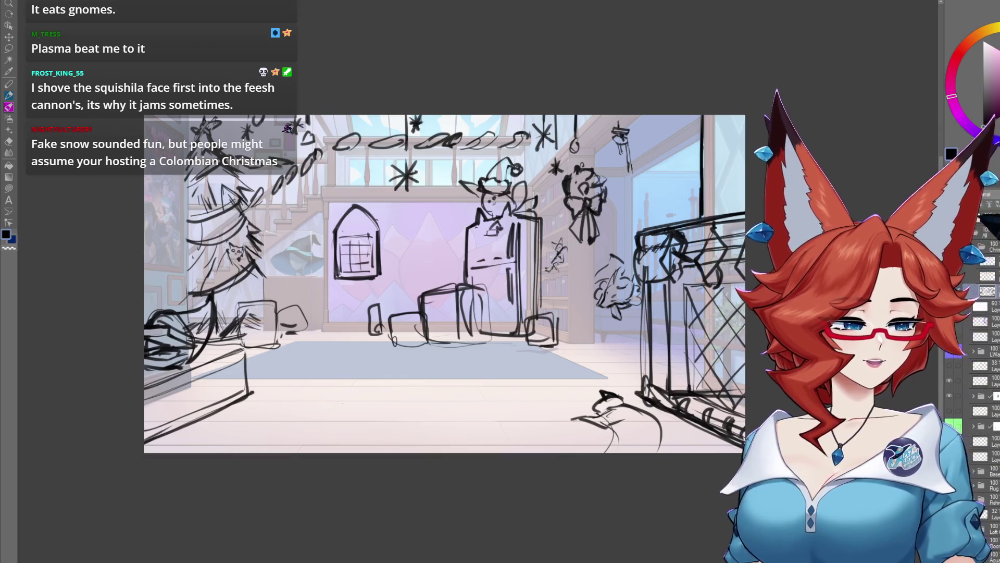
# Briefly show then hide the decoration notes, and rough in a low shape before the fireplace
pyautogui.hotkey('ctrl', 'z')
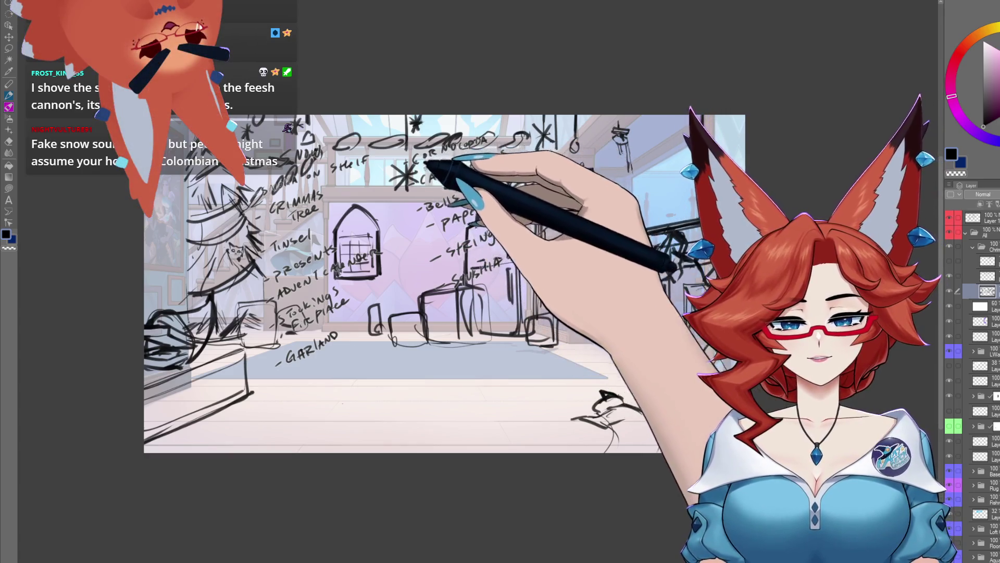
pyautogui.click(949, 217)
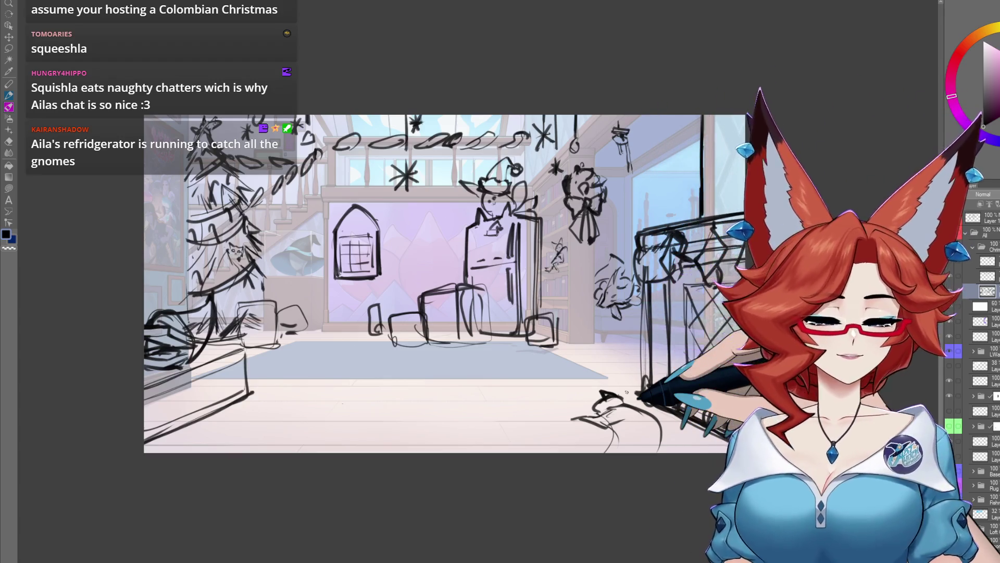
pyautogui.moveTo(545, 412)
pyautogui.mouseDown()
pyautogui.moveTo(560, 449)
pyautogui.moveTo(594, 404)
pyautogui.mouseUp()
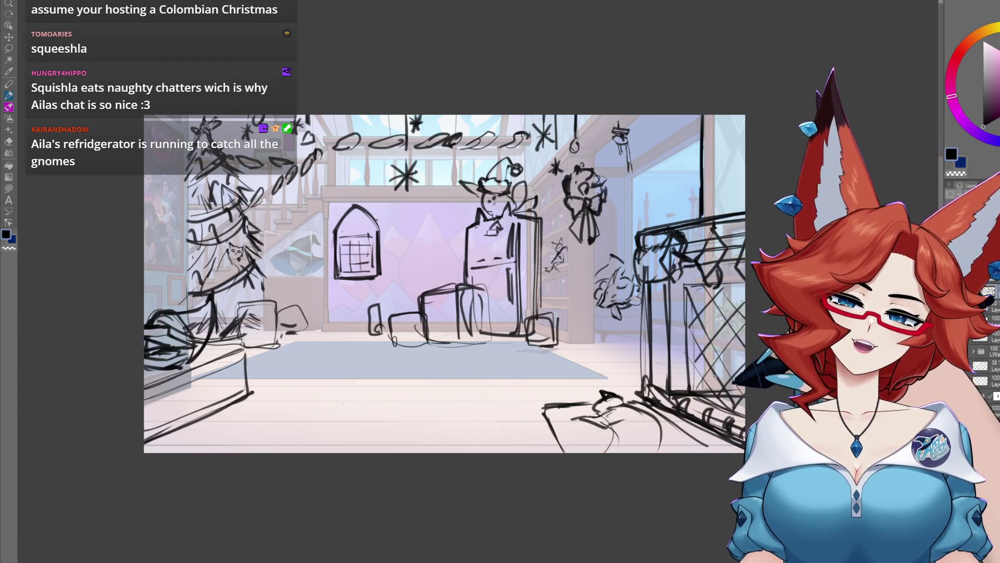
pyautogui.scroll(5, 696, 329)
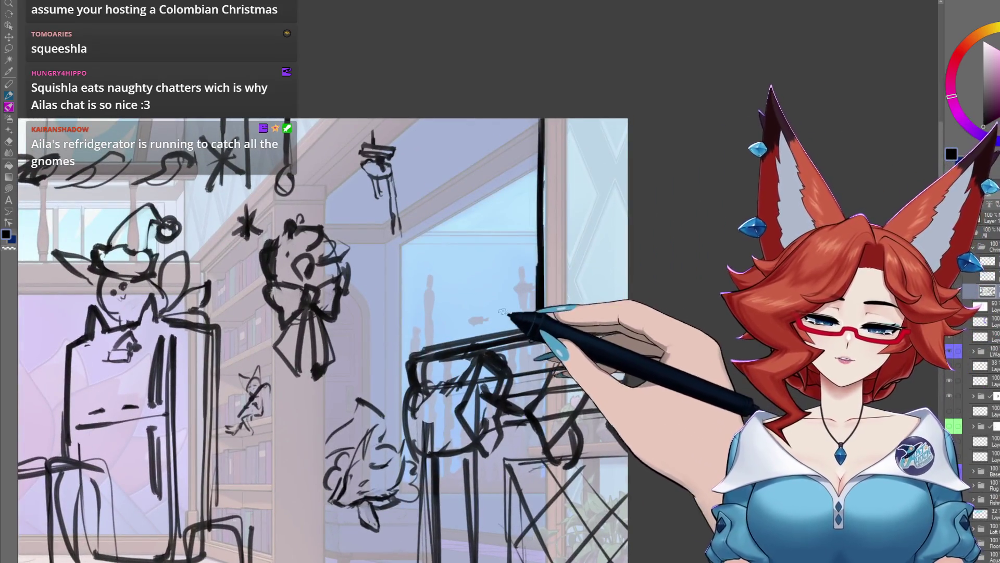
# Sketch a small rough bird with a diagonal body on the right-side cabinet top, then zoom out
pyautogui.moveTo(521, 320)
pyautogui.mouseDown()
pyautogui.moveTo(487, 282)
pyautogui.moveTo(563, 262)
pyautogui.mouseUp()
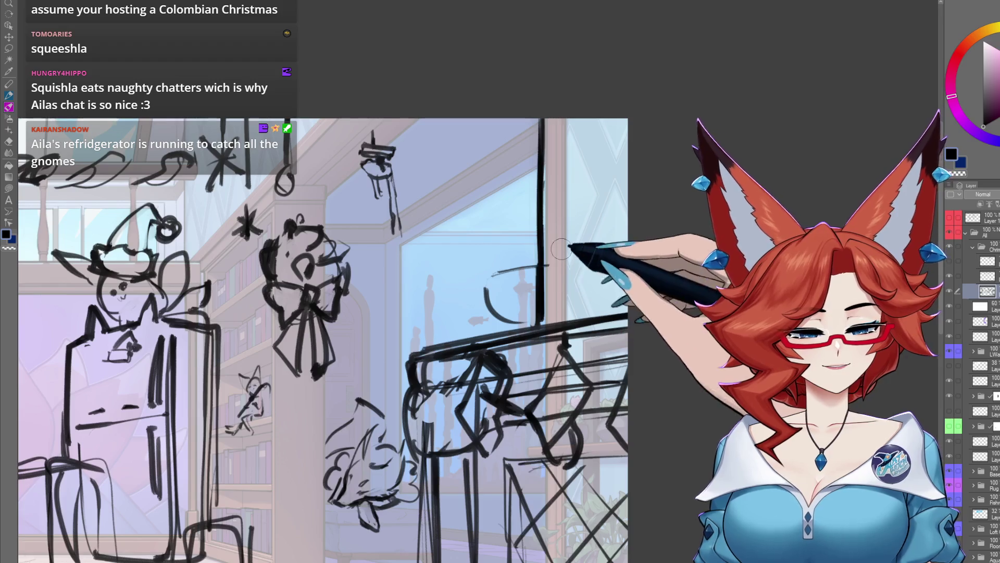
pyautogui.moveTo(490, 285); pyautogui.dragTo(547, 261)
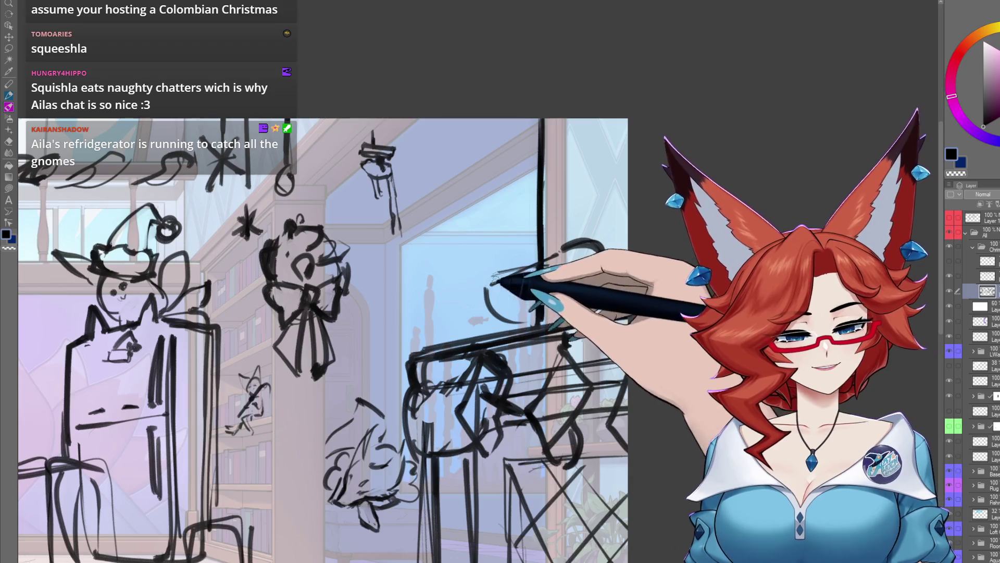
pyautogui.moveTo(502, 286)
pyautogui.mouseDown()
pyautogui.moveTo(457, 291)
pyautogui.moveTo(522, 277)
pyautogui.mouseUp()
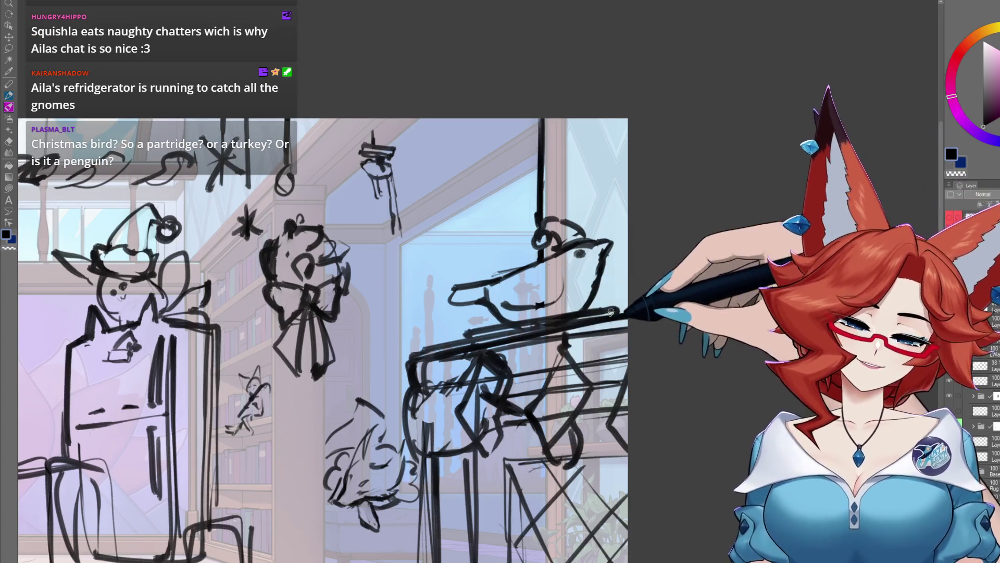
pyautogui.scroll(-3, 620, 305)
pyautogui.scroll(-5, 572, 269)
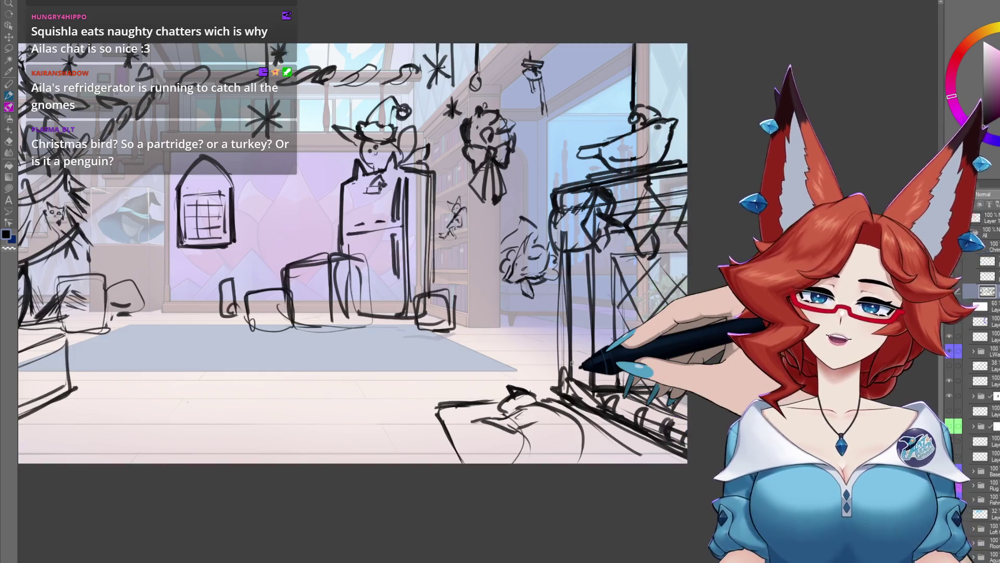
# Zoom in and draw a long vertical line for a cord dropping toward the bird
pyautogui.scroll(3, 576, 291)
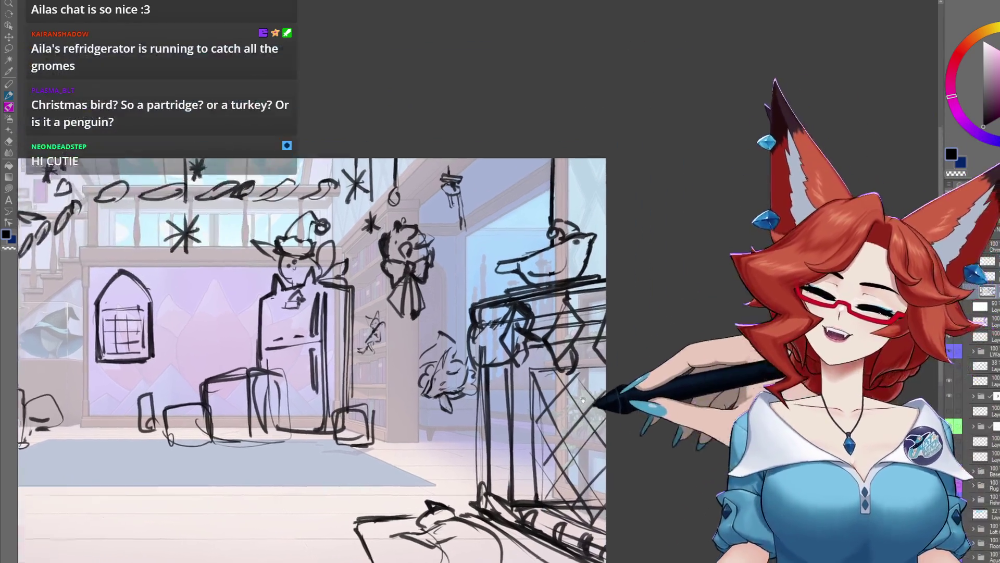
pyautogui.scroll(4, 575, 291)
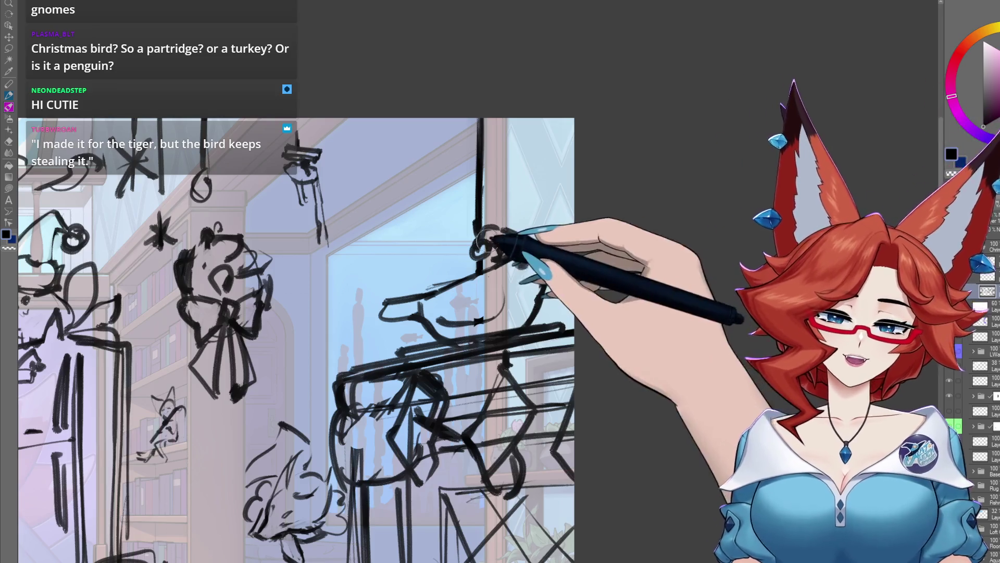
pyautogui.moveTo(502, 243)
pyautogui.mouseDown()
pyautogui.moveTo(558, 264)
pyautogui.moveTo(458, 297)
pyautogui.moveTo(396, 342)
pyautogui.moveTo(475, 272)
pyautogui.moveTo(416, 293)
pyautogui.mouseUp()
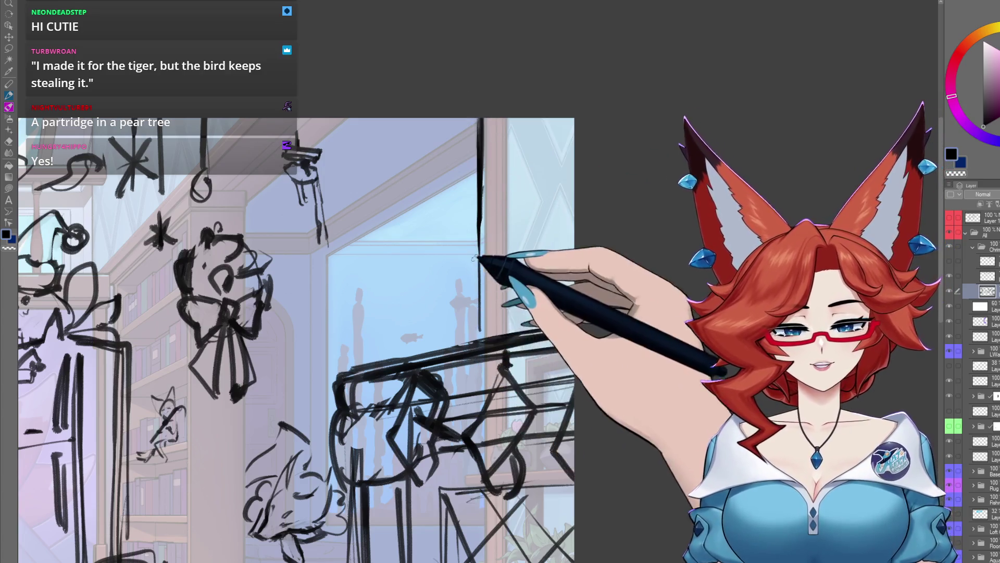
# Sketch a looped hook on the cord and rough penguin-like birds along the mantel top
pyautogui.moveTo(479, 223)
pyautogui.mouseDown()
pyautogui.moveTo(461, 282)
pyautogui.moveTo(486, 338)
pyautogui.mouseUp()
pyautogui.moveTo(503, 238); pyautogui.dragTo(506, 248)
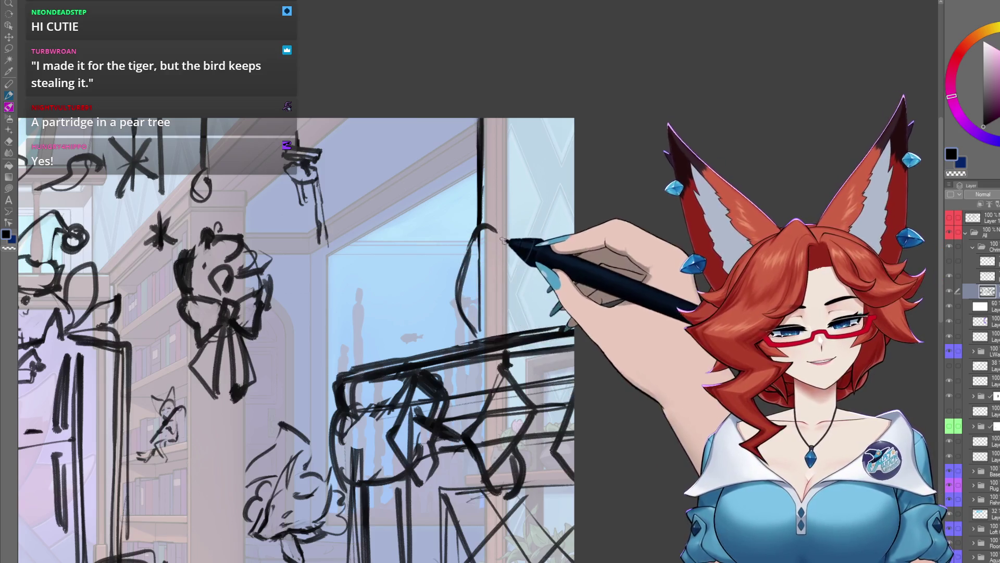
pyautogui.moveTo(522, 321); pyautogui.dragTo(505, 249)
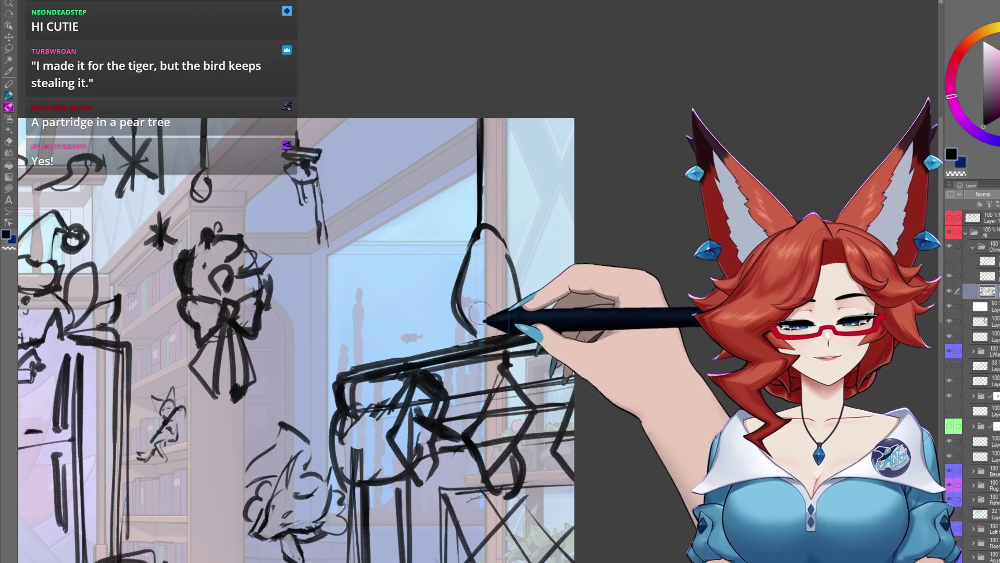
pyautogui.moveTo(481, 225); pyautogui.dragTo(482, 237)
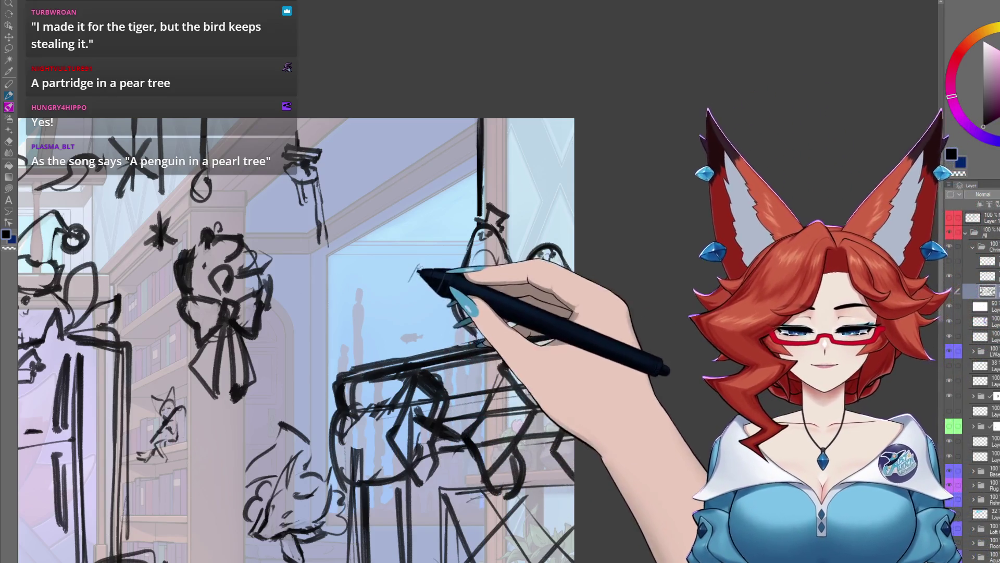
pyautogui.moveTo(423, 263)
pyautogui.mouseDown()
pyautogui.moveTo(402, 335)
pyautogui.moveTo(413, 349)
pyautogui.mouseUp()
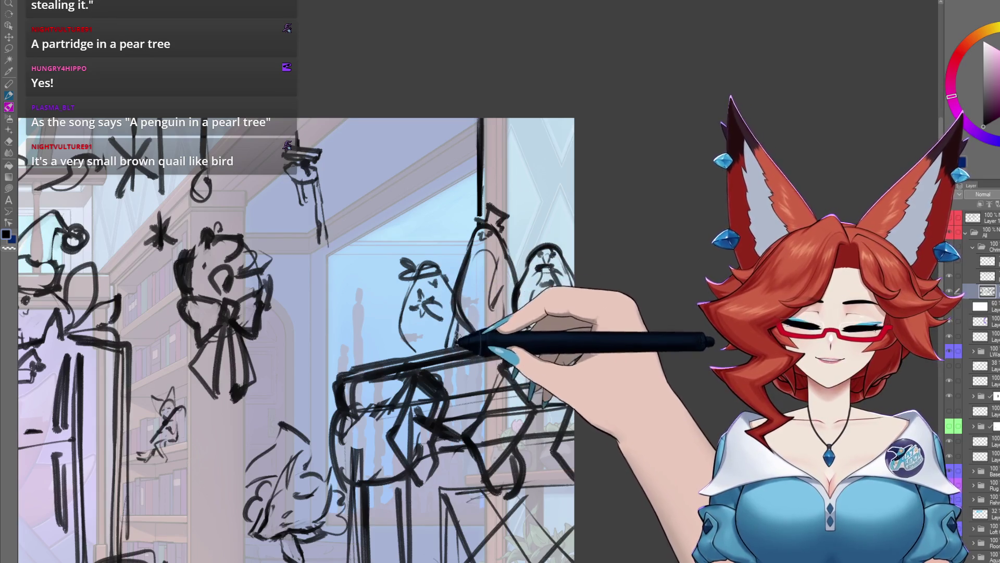
pyautogui.moveTo(417, 291); pyautogui.dragTo(420, 313)
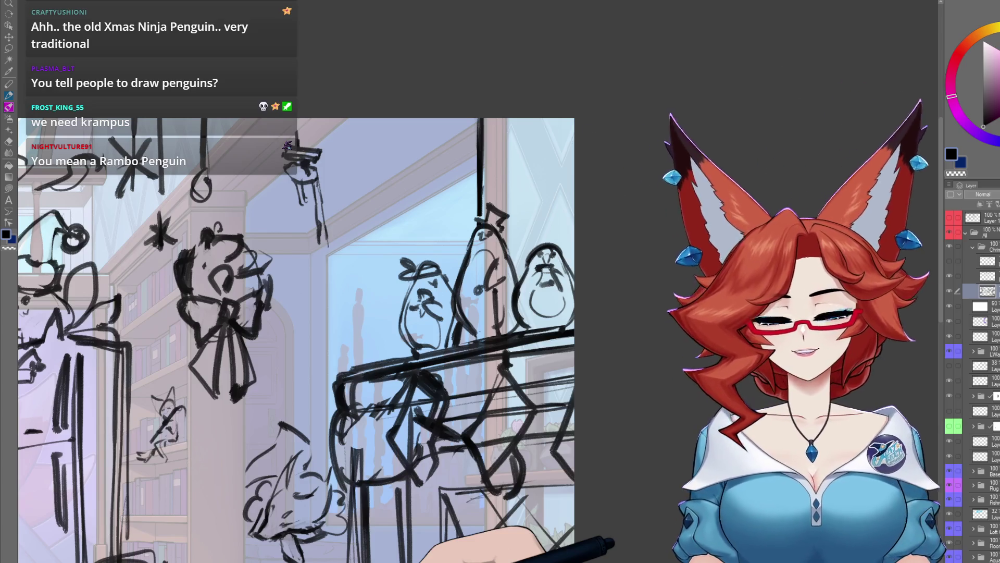
# Zoom out, reposition the room view, and sketch a small box in the lower-left foreground
pyautogui.scroll(-5, 497, 453)
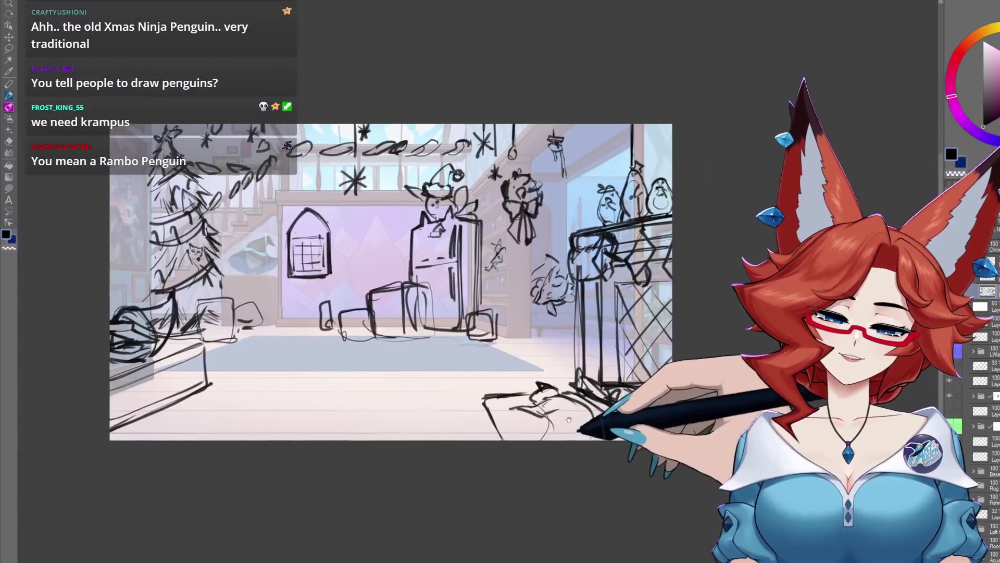
pyautogui.moveTo(569, 420); pyautogui.dragTo(558, 399)
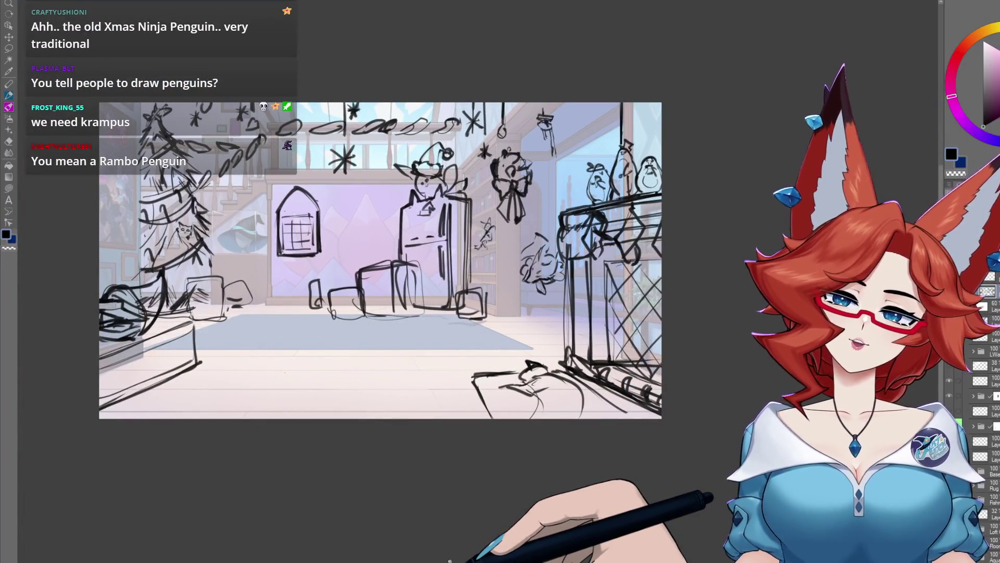
pyautogui.moveTo(425, 465); pyautogui.dragTo(437, 530)
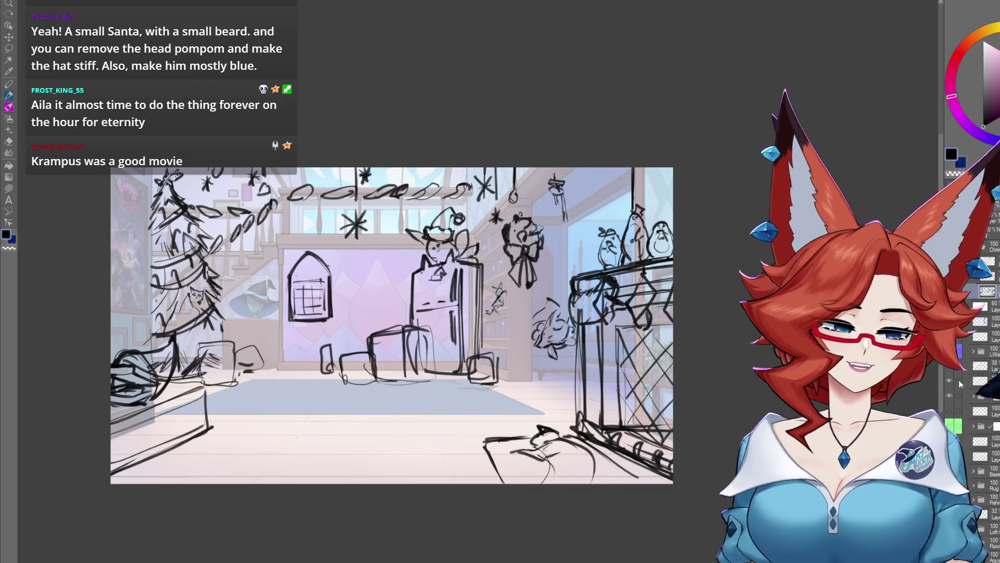
pyautogui.scroll(2, 391, 325)
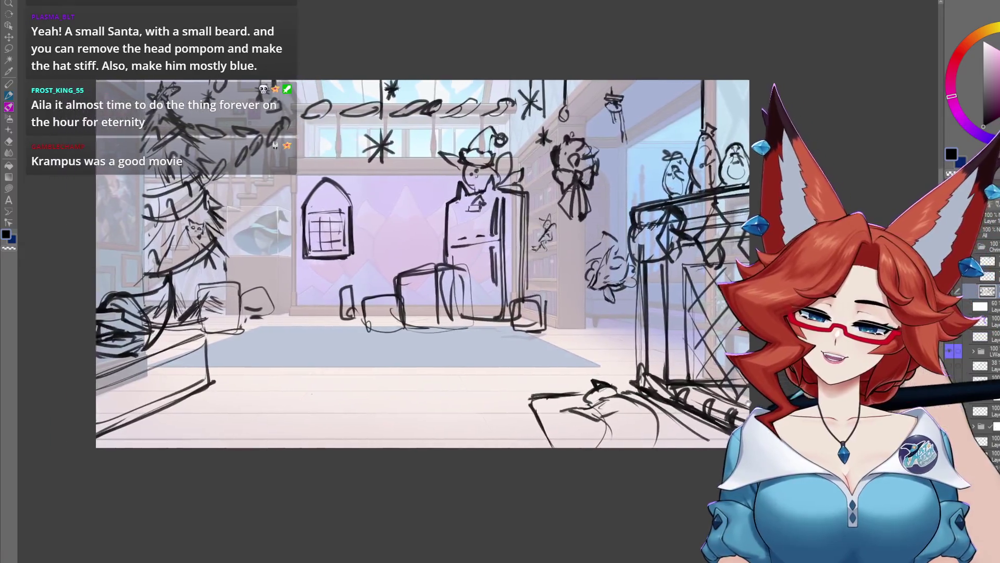
pyautogui.moveTo(396, 260); pyautogui.dragTo(406, 272)
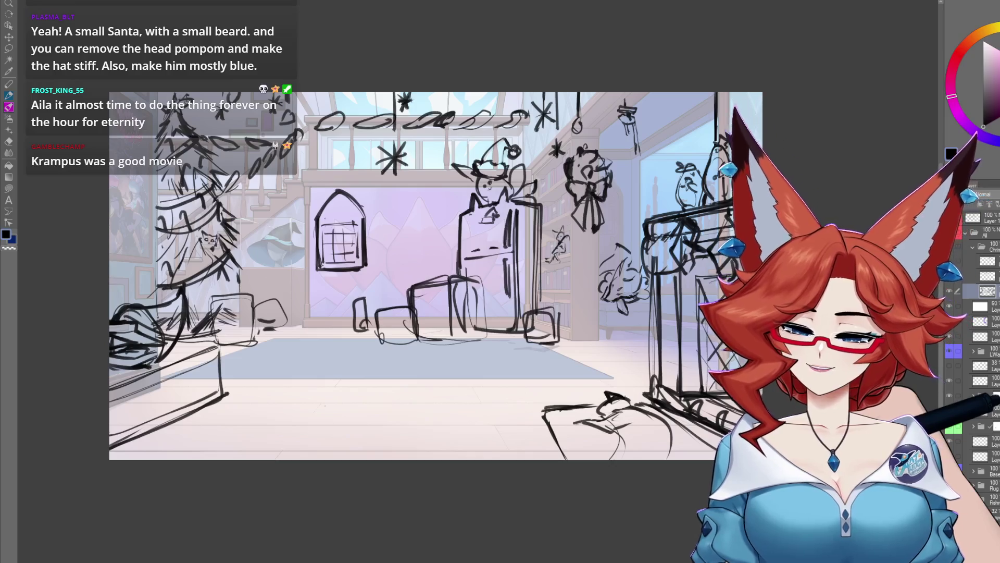
pyautogui.moveTo(416, 261); pyautogui.dragTo(458, 252)
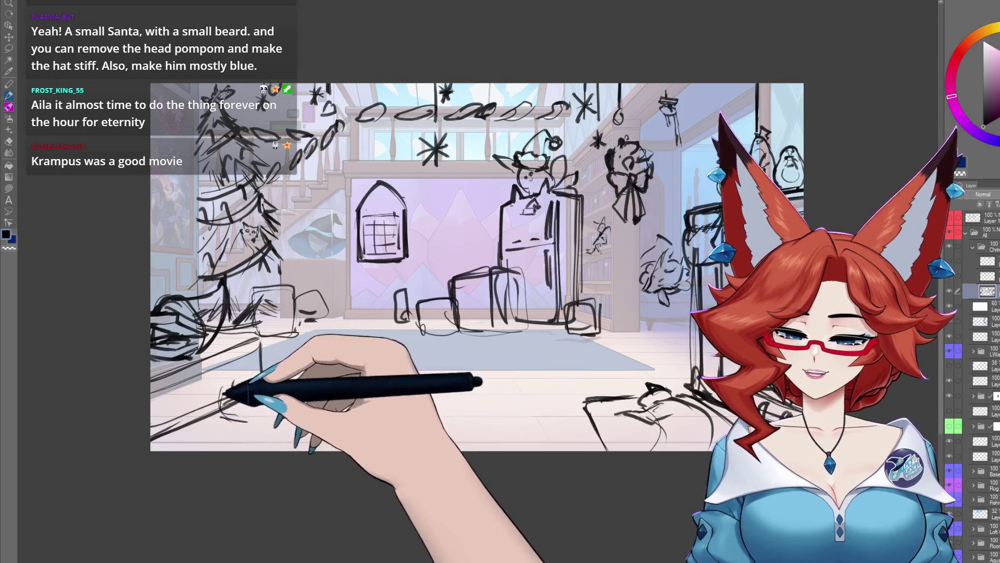
pyautogui.moveTo(260, 363); pyautogui.dragTo(231, 391)
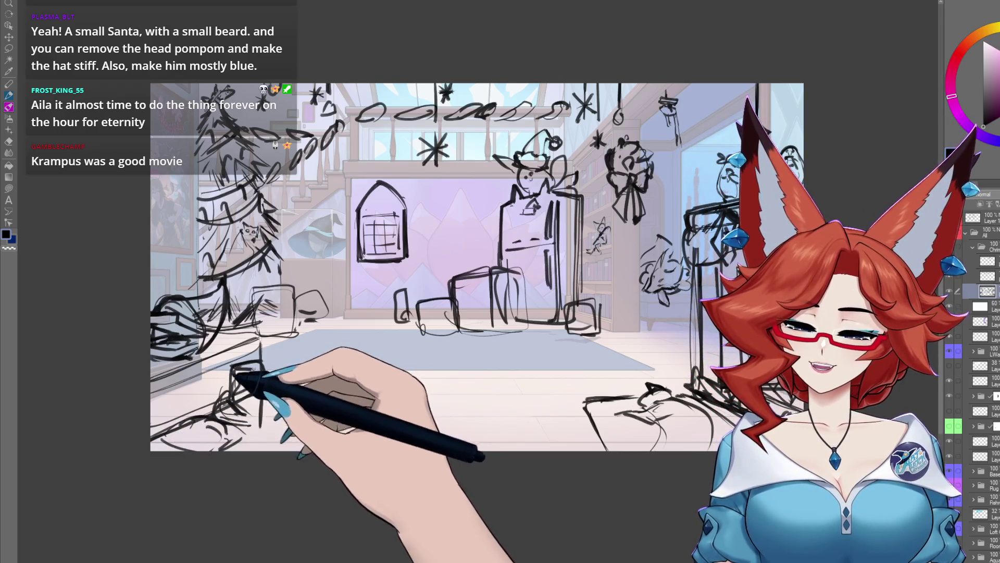
pyautogui.moveTo(258, 361); pyautogui.dragTo(269, 382)
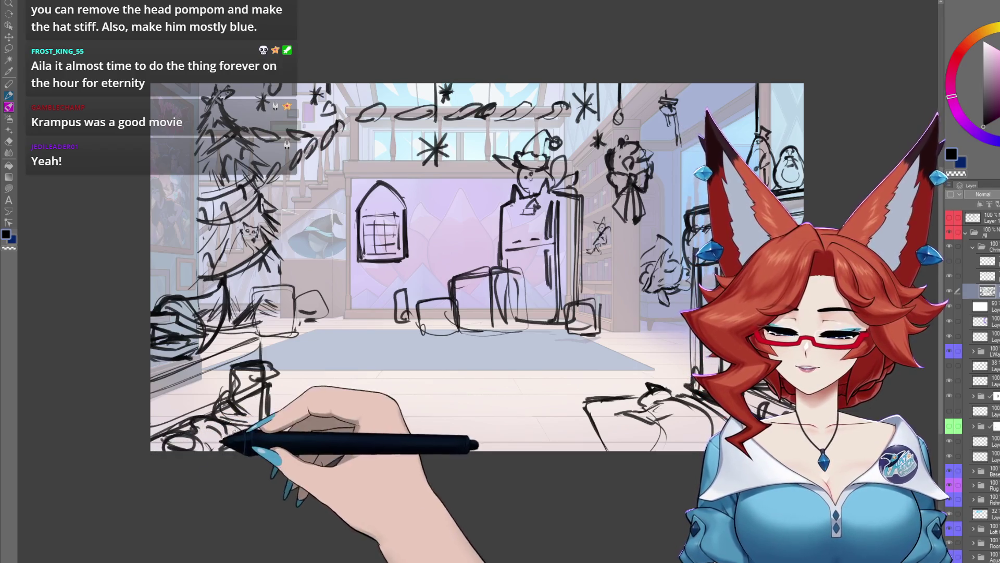
# Bring more of the lower-left foreground into view and add a new raster layer
pyautogui.moveTo(337, 477)
pyautogui.mouseDown()
pyautogui.moveTo(330, 467)
pyautogui.moveTo(354, 473)
pyautogui.mouseUp()
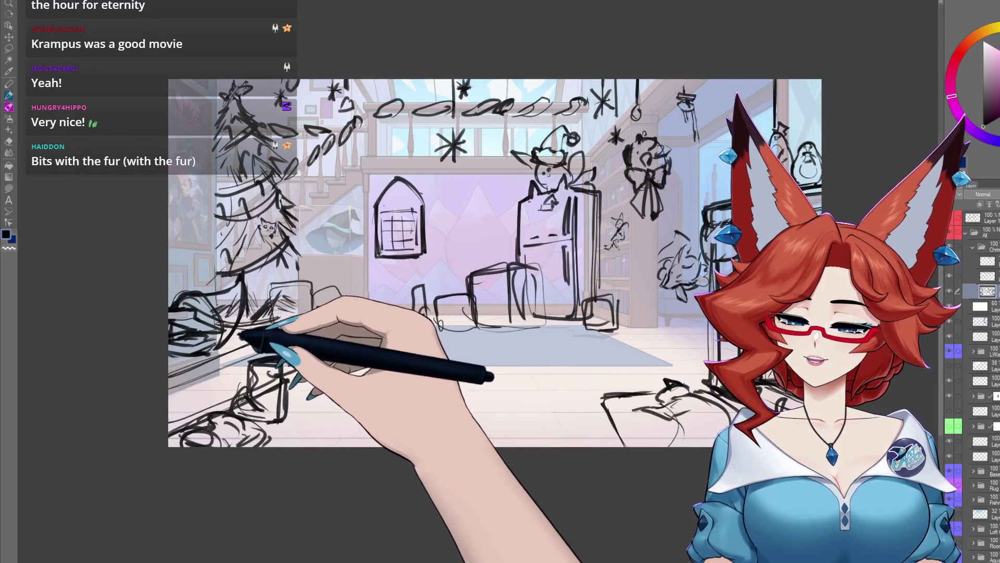
pyautogui.moveTo(362, 538); pyautogui.dragTo(325, 510)
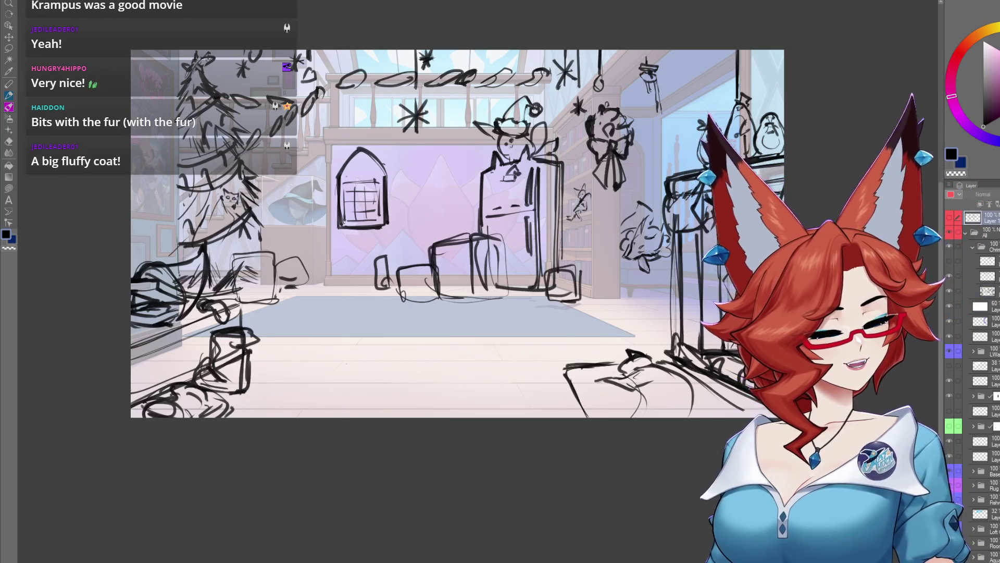
pyautogui.hotkey('ctrl', 'shift', 'n')
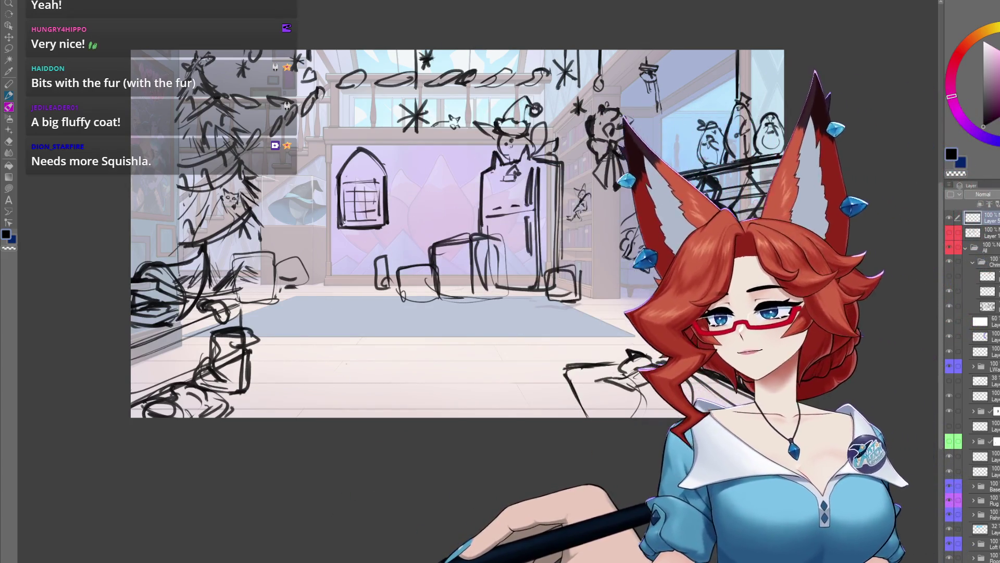
# Zoom in on the room sketch with the new Layer 5 on top
pyautogui.scroll(5, 557, 320)
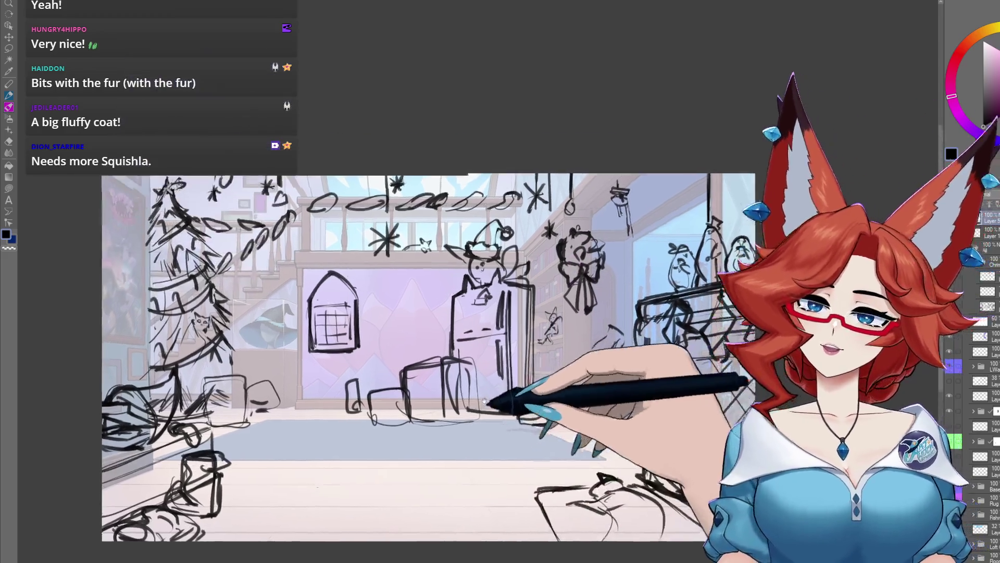
pyautogui.scroll(3, 557, 320)
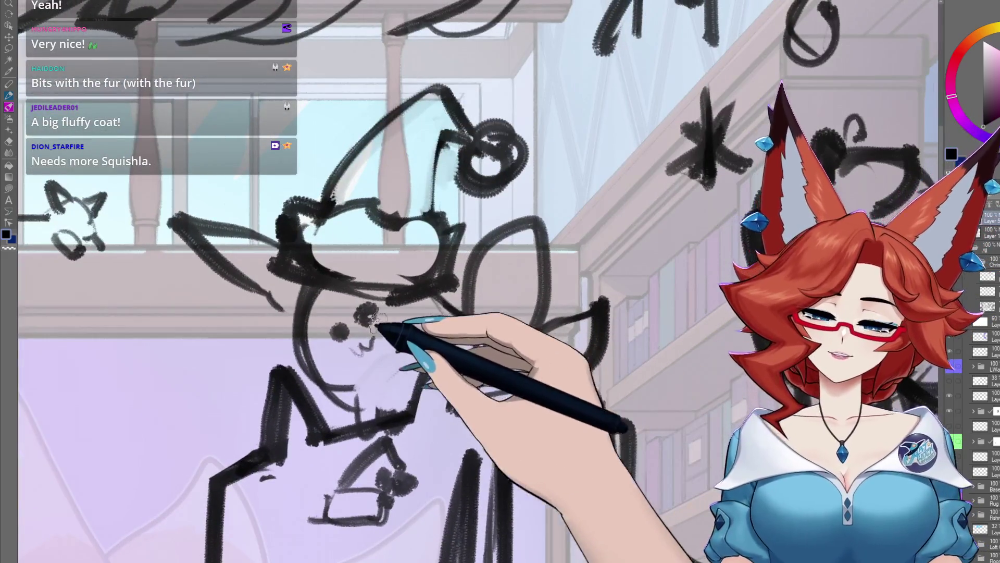
pyautogui.scroll(-5, 482, 410)
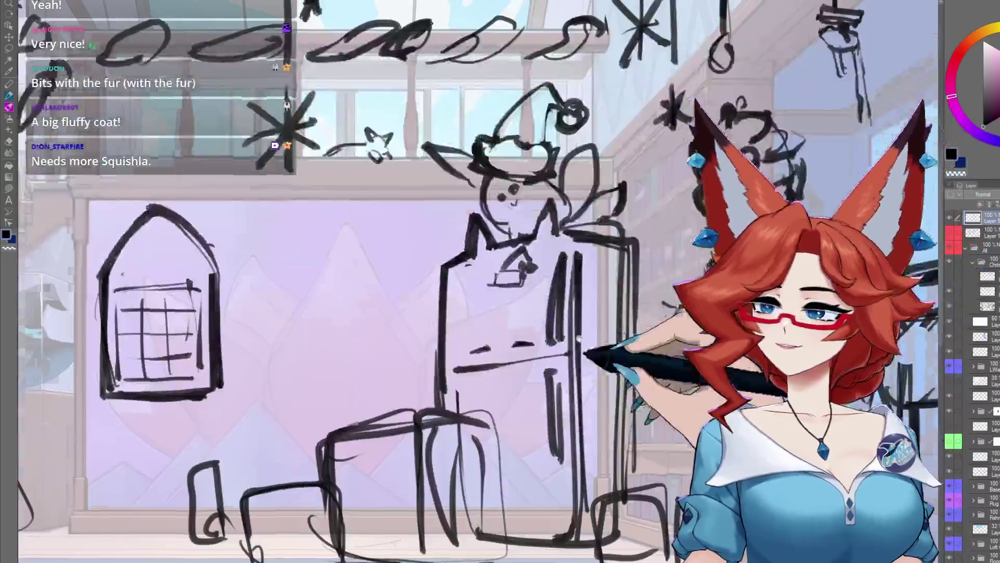
pyautogui.scroll(-3, 521, 425)
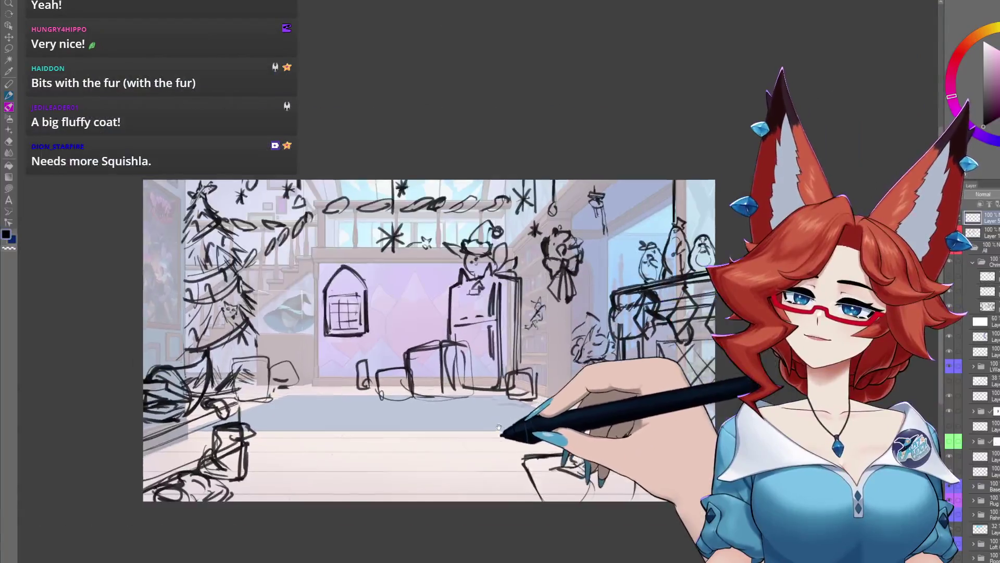
pyautogui.moveTo(499, 427)
pyautogui.mouseDown()
pyautogui.moveTo(434, 434)
pyautogui.moveTo(441, 440)
pyautogui.mouseUp()
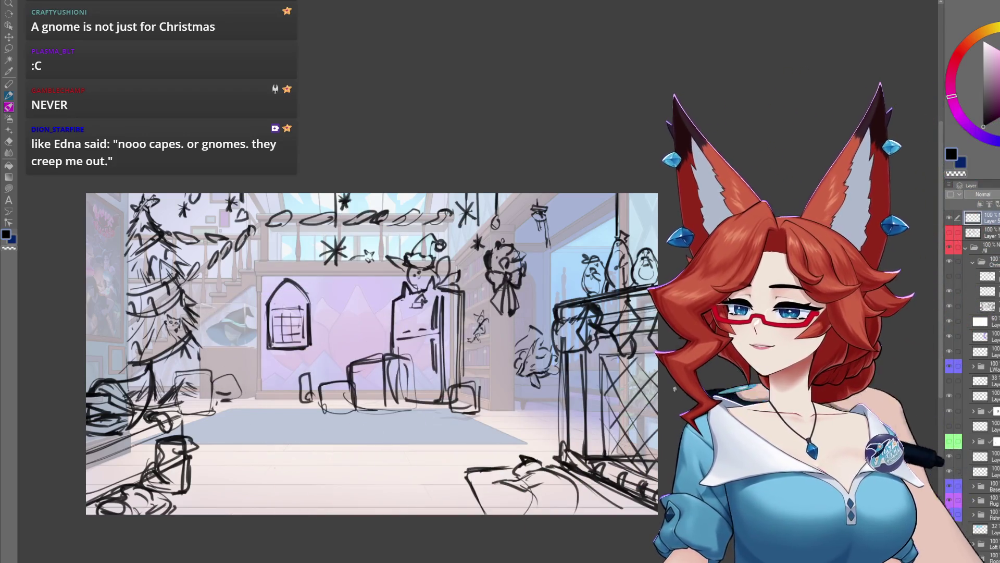
pyautogui.scroll(3, 675, 389)
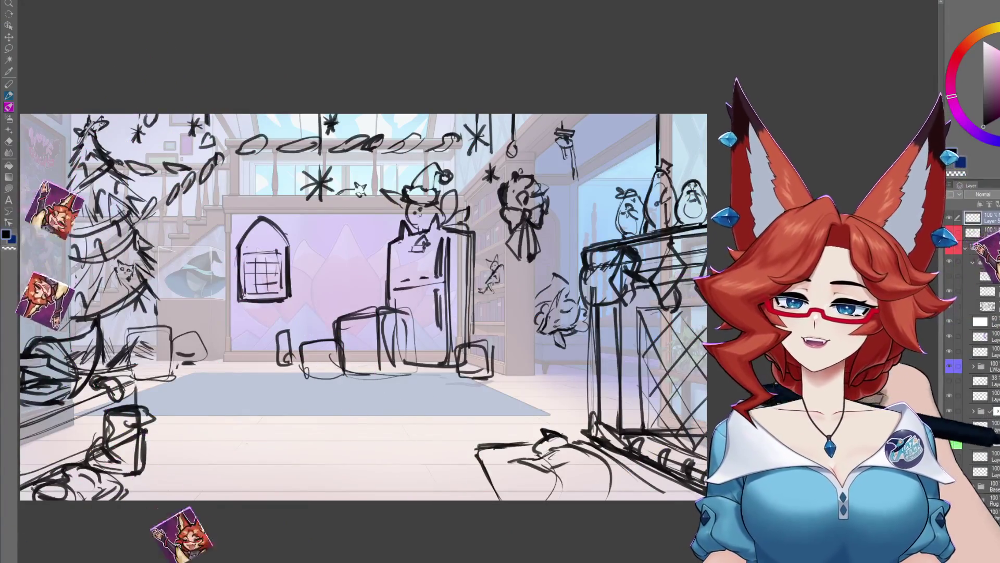
pyautogui.moveTo(549, 505); pyautogui.dragTo(578, 456)
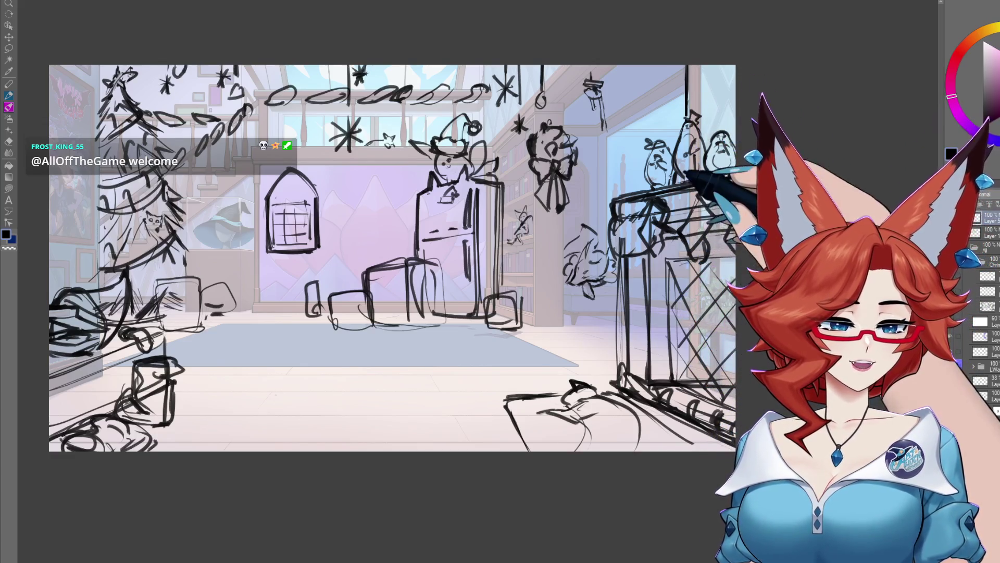
pyautogui.scroll(-2, 627, 409)
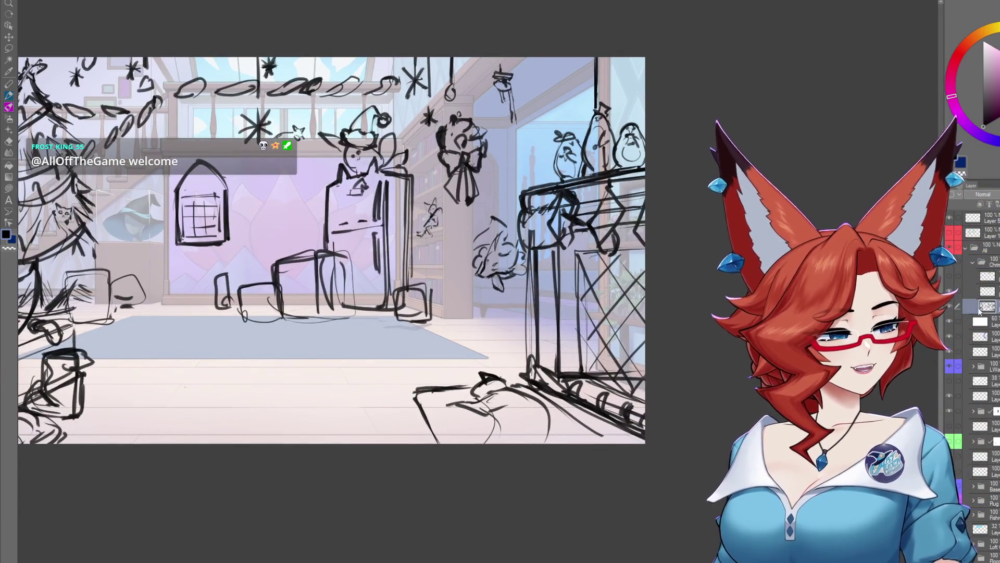
pyautogui.click(988, 314)
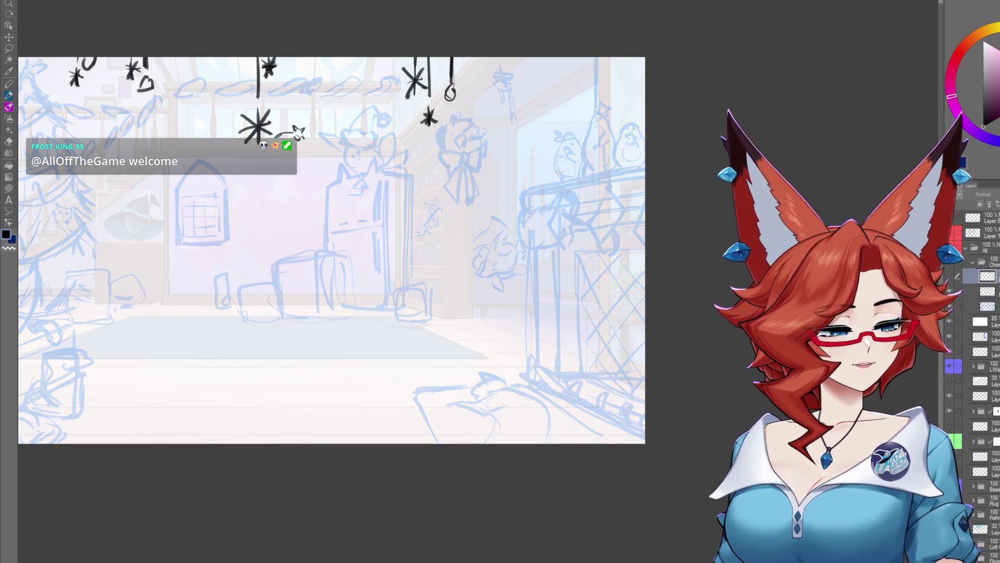
# Add a new lineart layer and collapse the Christmas and All layer folders
pyautogui.hotkey('ctrl', 'shift', 'n')
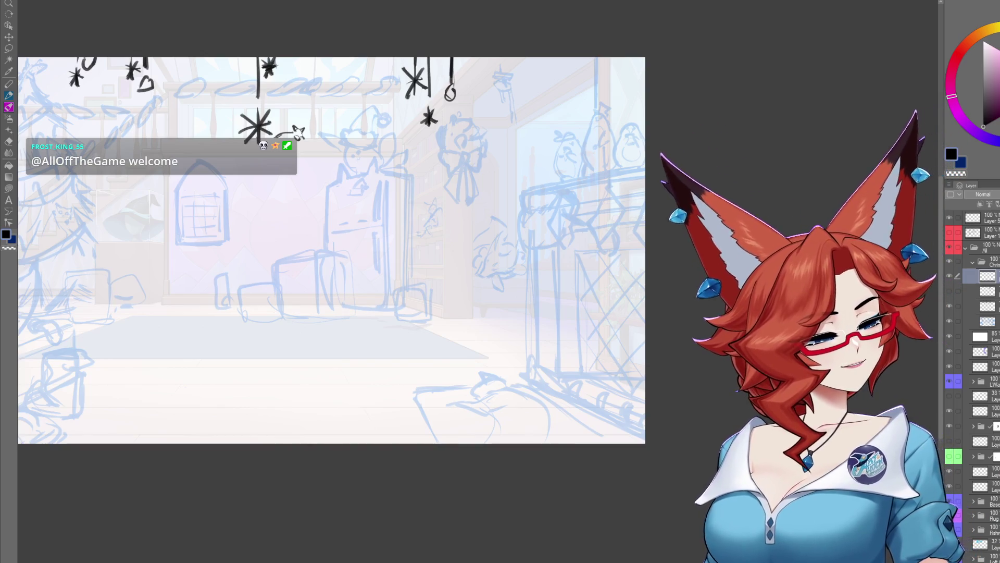
pyautogui.click(972, 262)
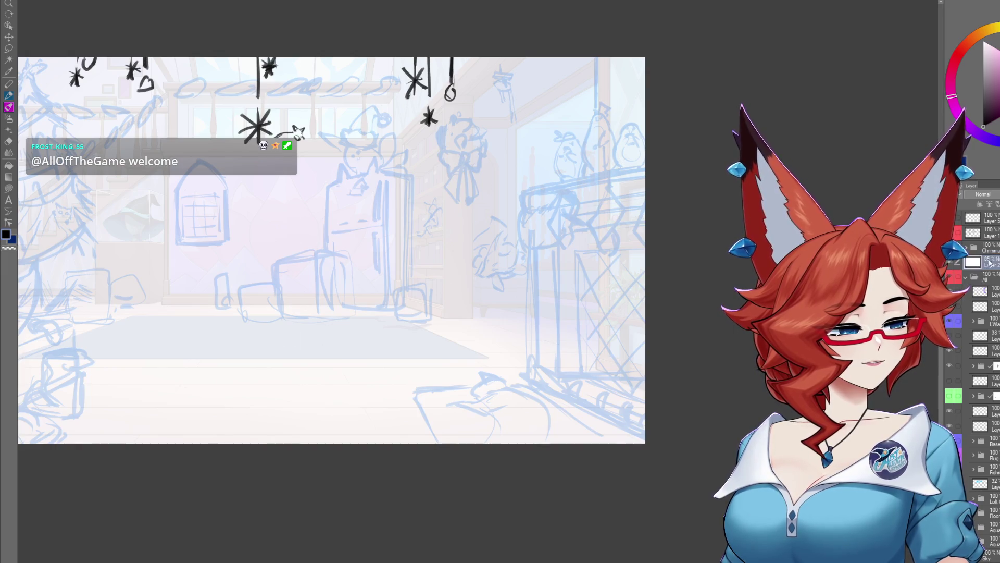
pyautogui.click(968, 278)
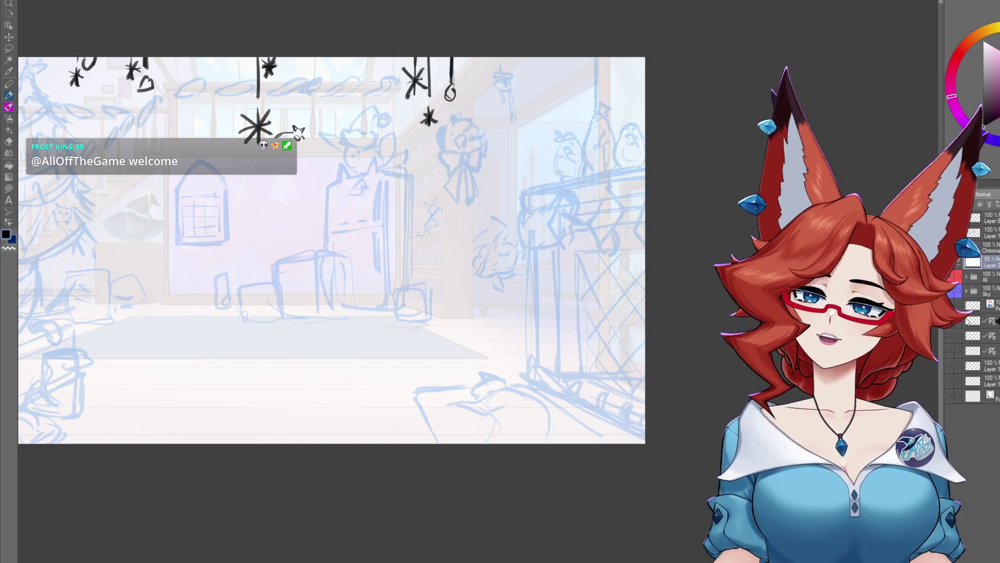
# Show the centred-vanishing-point perspective ruler layer, expand the Christmas folder, and zoom into the mantel
pyautogui.click(949, 351)
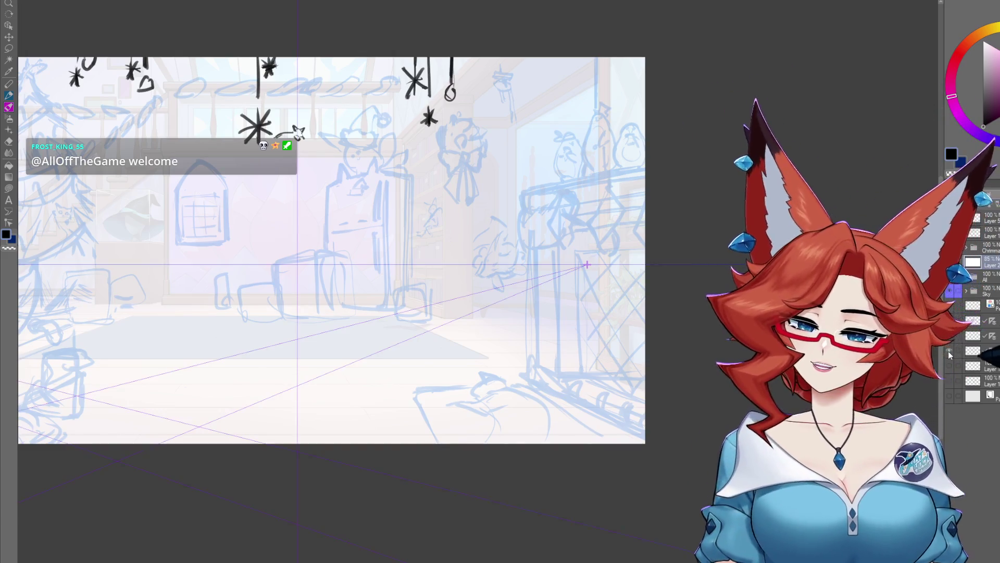
pyautogui.click(949, 336)
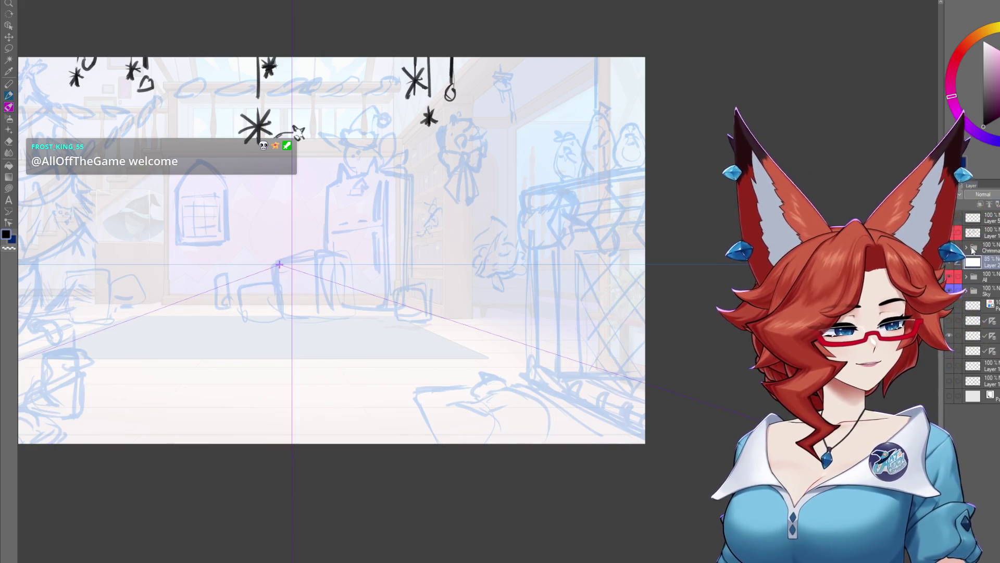
pyautogui.click(965, 249)
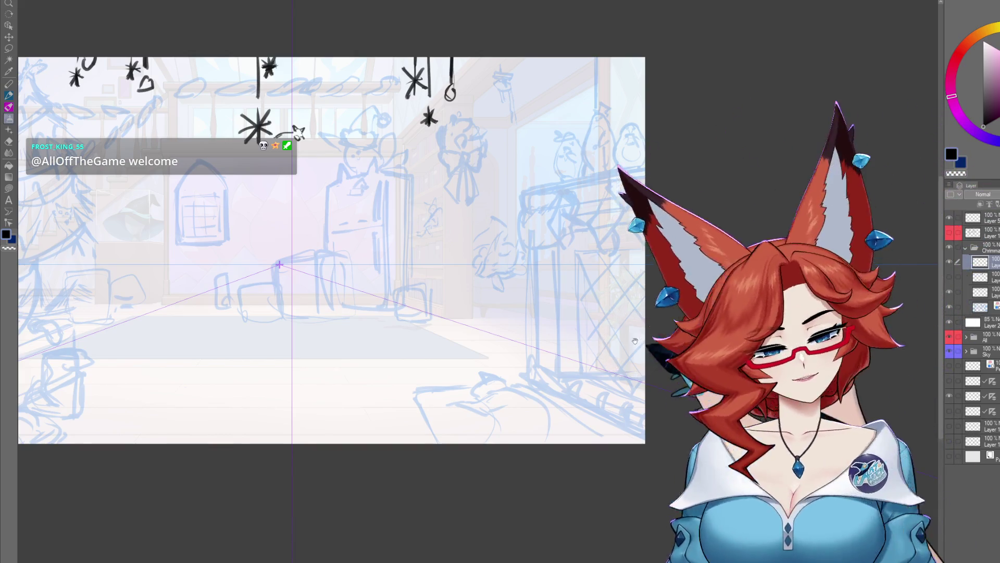
pyautogui.scroll(4, 553, 324)
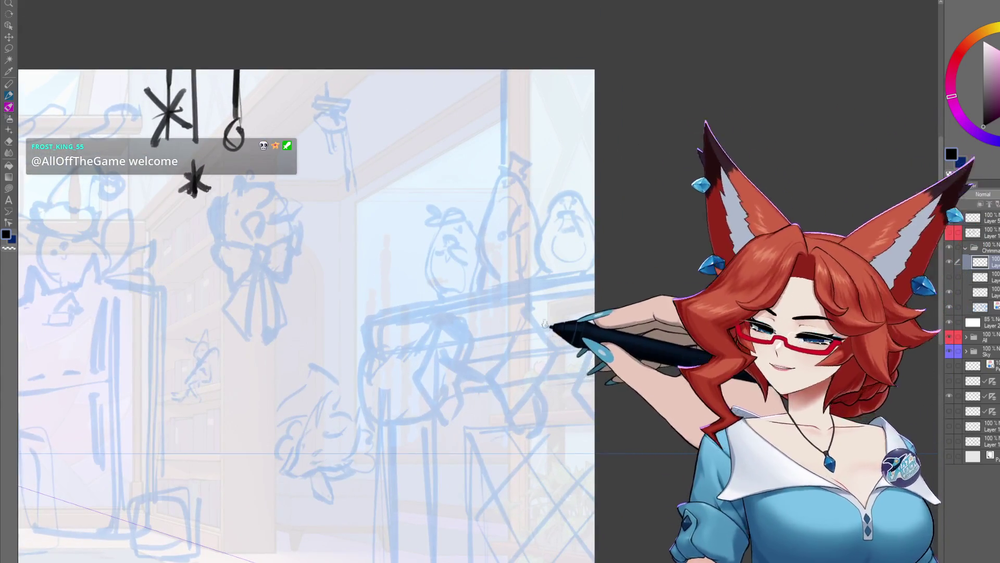
# Ink the mantel's top shelf edge, undoing the thick stroke and redrawing it thinner and lower
pyautogui.moveTo(554, 327); pyautogui.dragTo(588, 324)
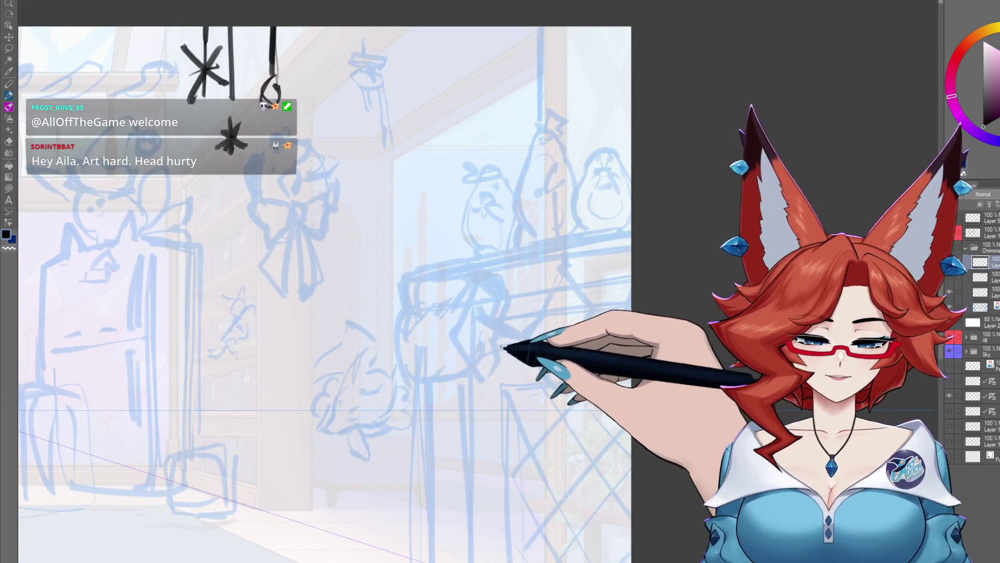
pyautogui.moveTo(540, 389); pyautogui.dragTo(576, 345)
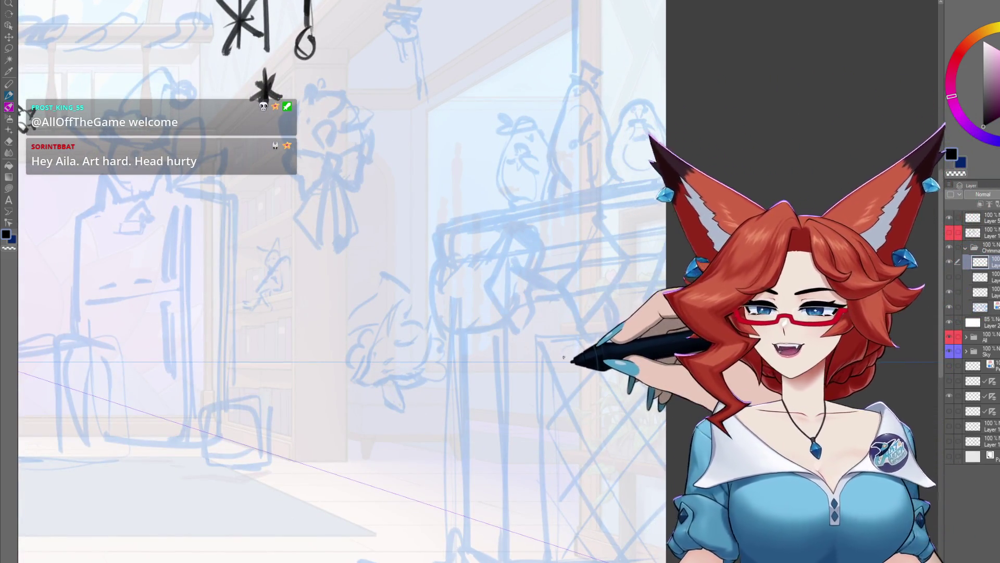
pyautogui.moveTo(537, 261); pyautogui.dragTo(529, 271)
pyautogui.moveTo(429, 236); pyautogui.dragTo(657, 165)
pyautogui.hotkey('ctrl', 'z')
pyautogui.moveTo(430, 254); pyautogui.dragTo(657, 194)
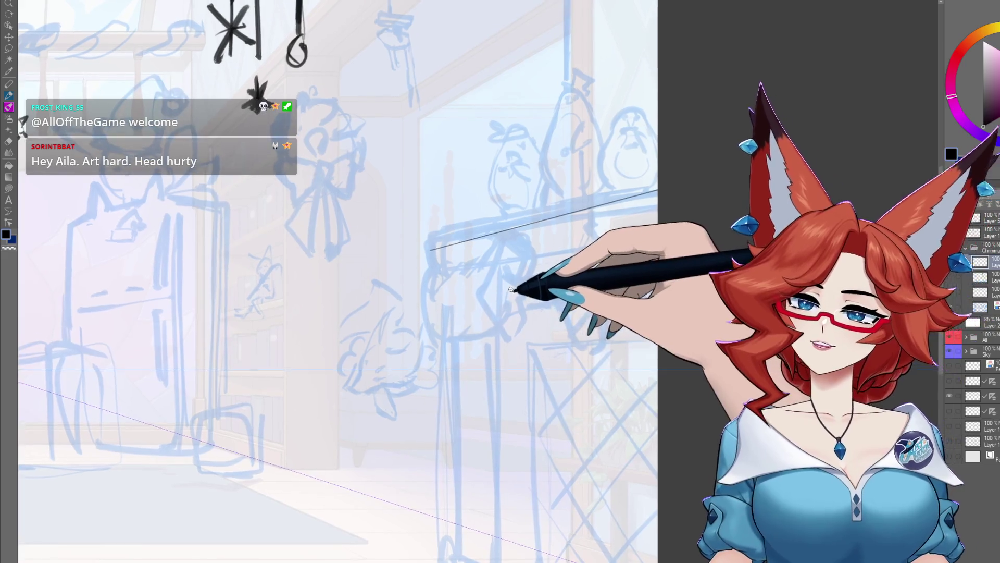
# Ink the shelf's lower edge from the corner and a short vertical line below it
pyautogui.scroll(1, 489, 299)
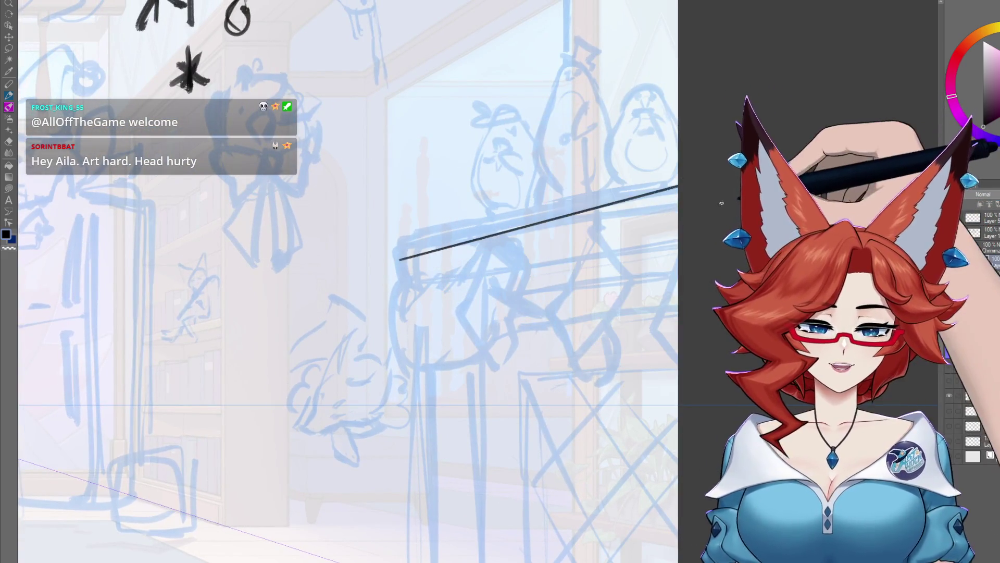
pyautogui.moveTo(430, 293); pyautogui.dragTo(469, 268)
pyautogui.scroll(2, 469, 268)
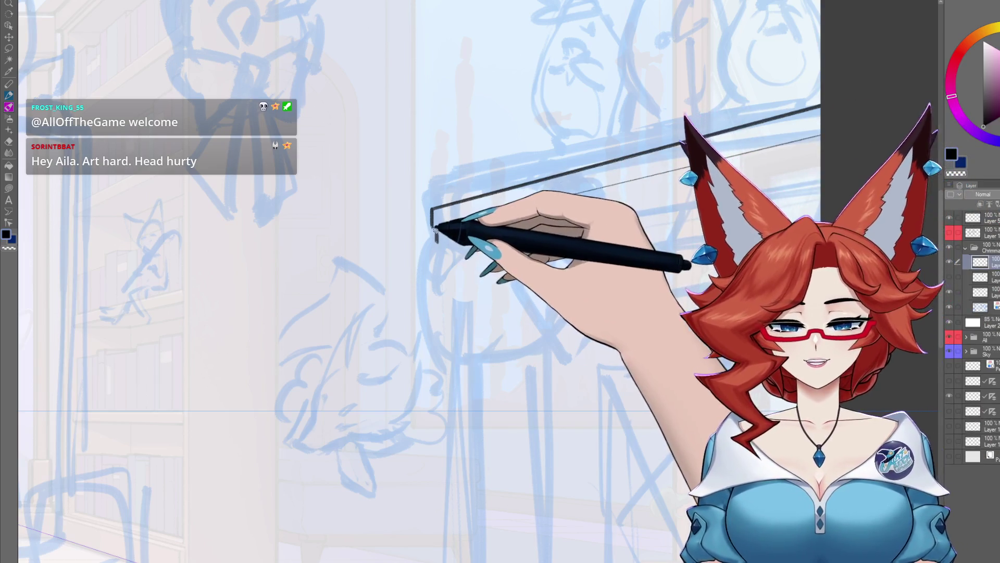
pyautogui.moveTo(497, 281); pyautogui.dragTo(482, 261)
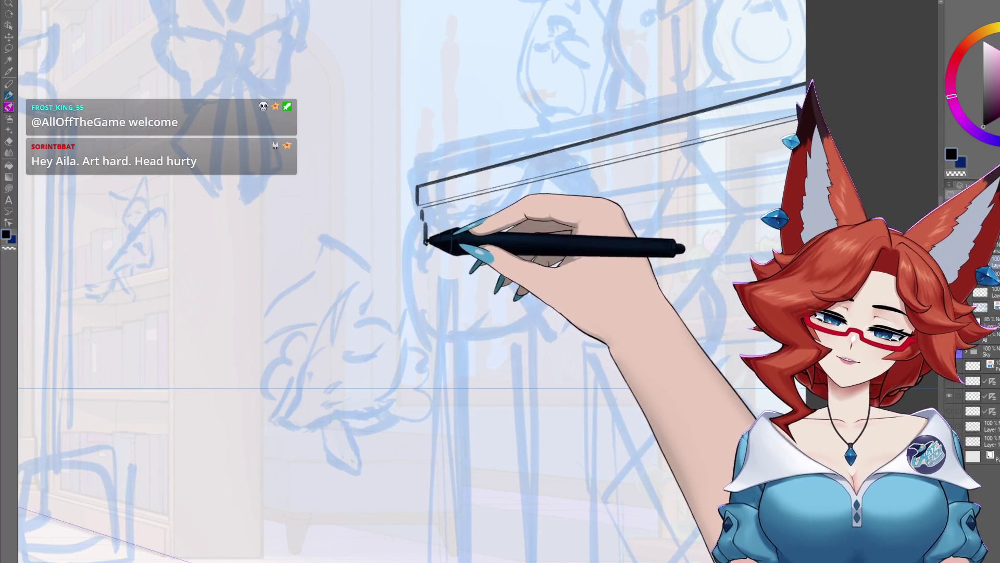
pyautogui.moveTo(422, 216); pyautogui.dragTo(415, 213)
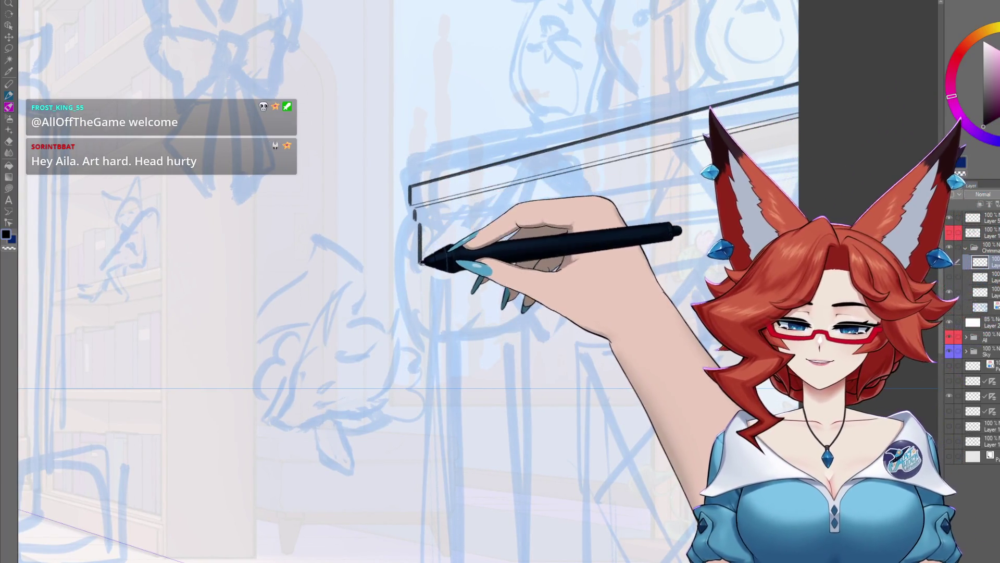
pyautogui.moveTo(419, 265); pyautogui.dragTo(573, 241)
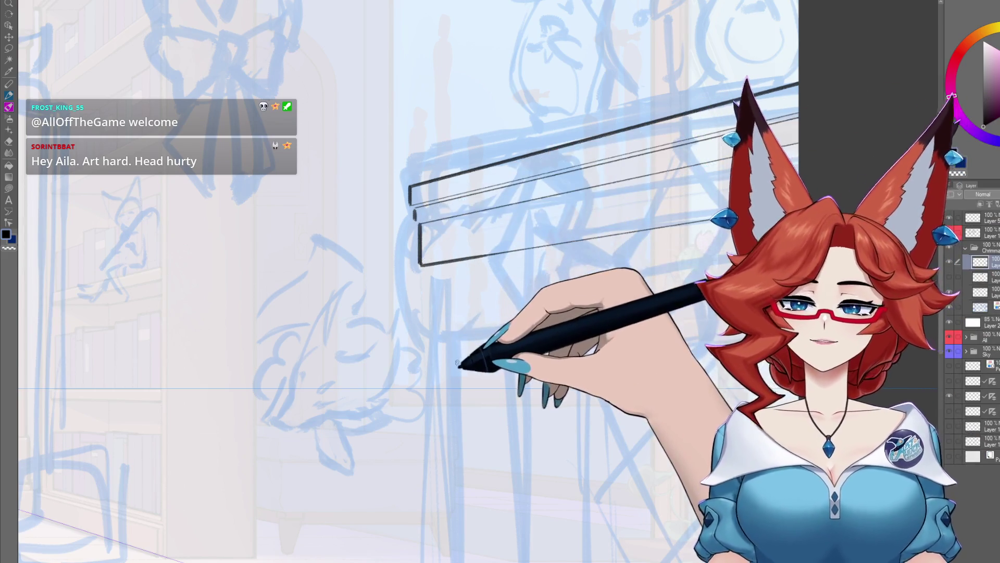
pyautogui.scroll(-5, 459, 328)
pyautogui.scroll(-2, 549, 283)
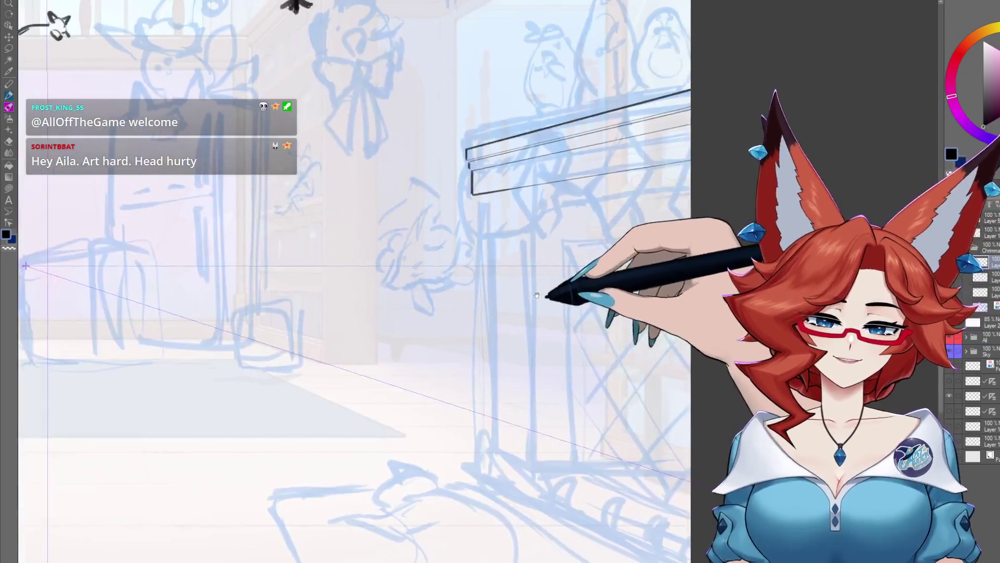
pyautogui.moveTo(436, 152)
pyautogui.mouseDown()
pyautogui.moveTo(436, 200)
pyautogui.moveTo(524, 196)
pyautogui.mouseUp()
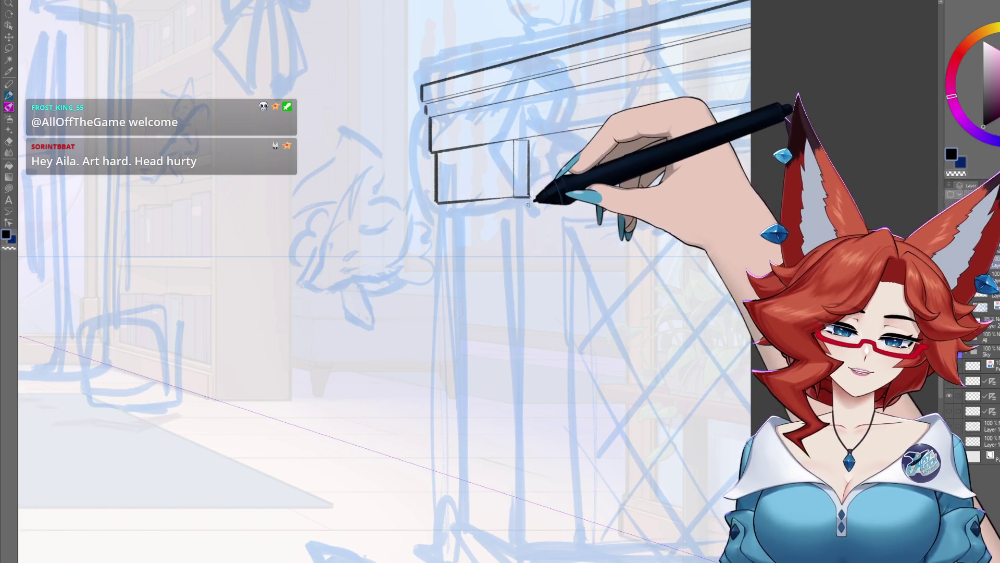
# Ink the block's bottom, the pillar's vertical edges, and the slanted floor line at its base
pyautogui.moveTo(525, 199); pyautogui.dragTo(525, 531)
pyautogui.scroll(-3, 525, 365)
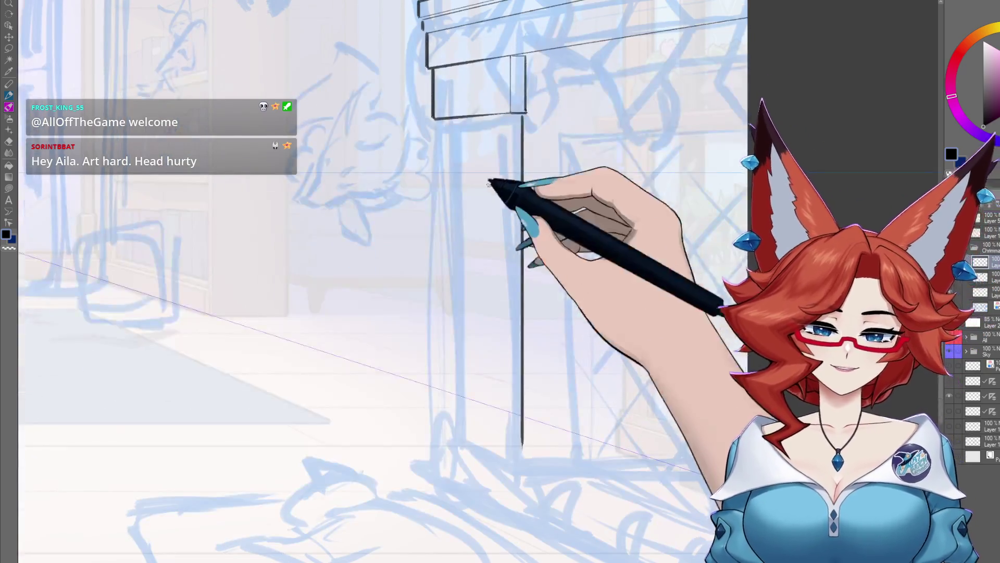
pyautogui.moveTo(434, 118); pyautogui.dragTo(525, 112)
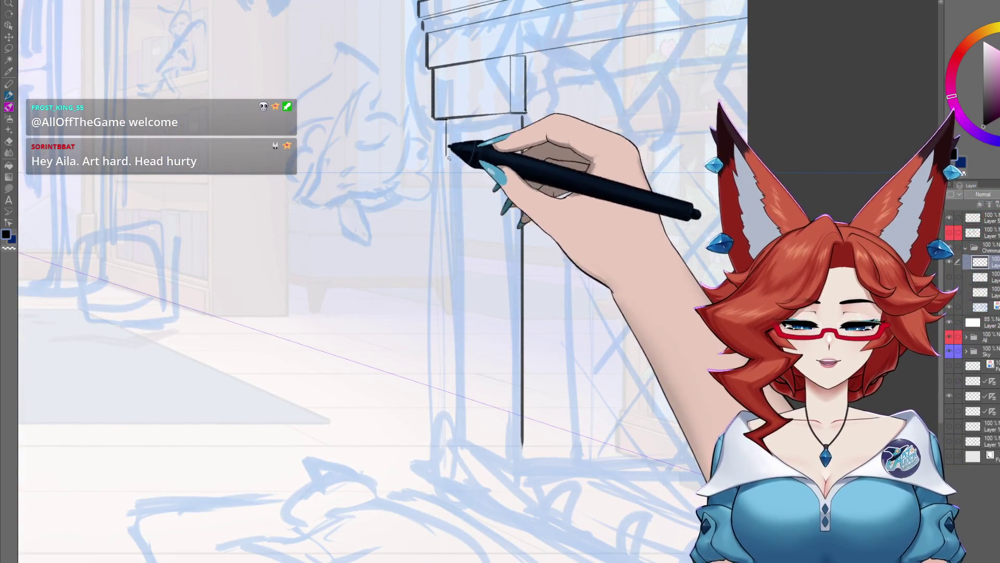
pyautogui.moveTo(446, 120); pyautogui.dragTo(445, 425)
pyautogui.scroll(-3, 536, 390)
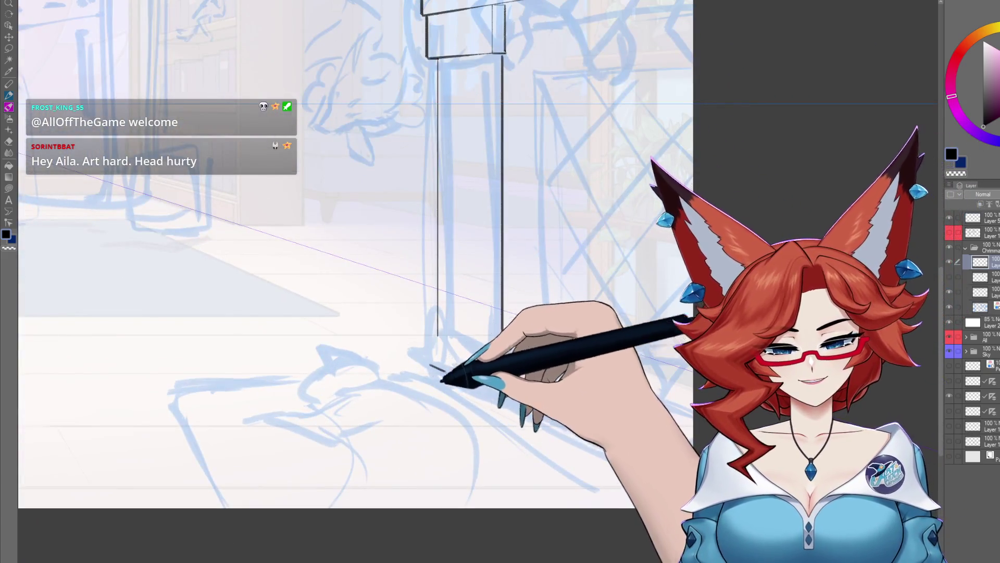
pyautogui.moveTo(430, 366); pyautogui.dragTo(690, 483)
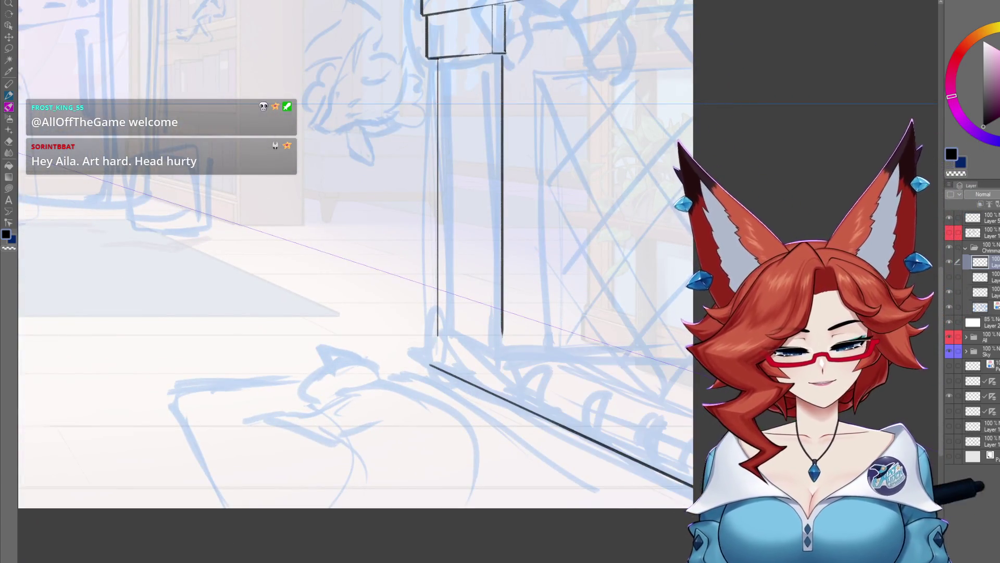
# Ink the base ledge's short upright and top edge, plus the pillar's inner right edge
pyautogui.moveTo(665, 441); pyautogui.dragTo(648, 443)
pyautogui.moveTo(487, 384); pyautogui.dragTo(488, 390)
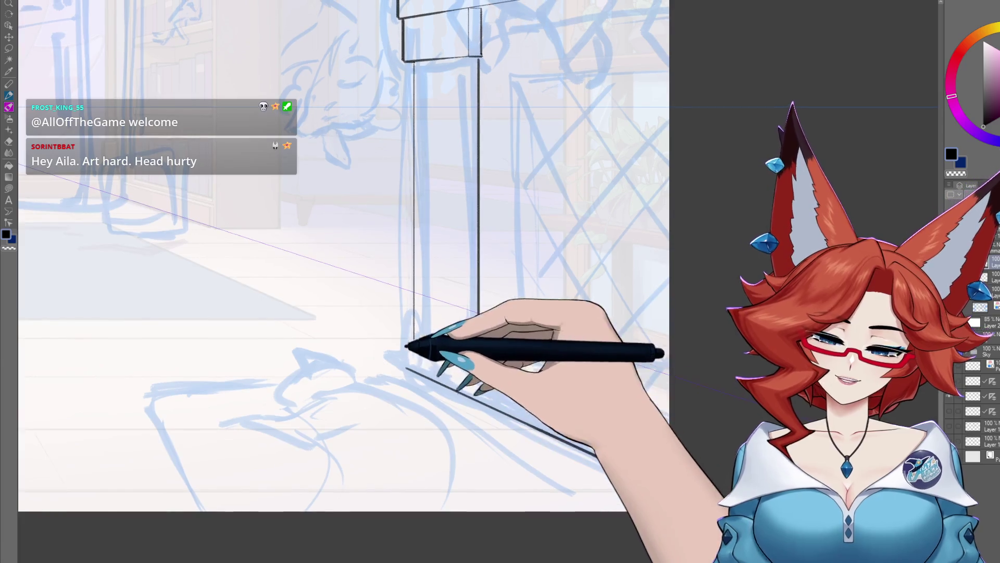
pyautogui.moveTo(406, 370); pyautogui.dragTo(405, 353)
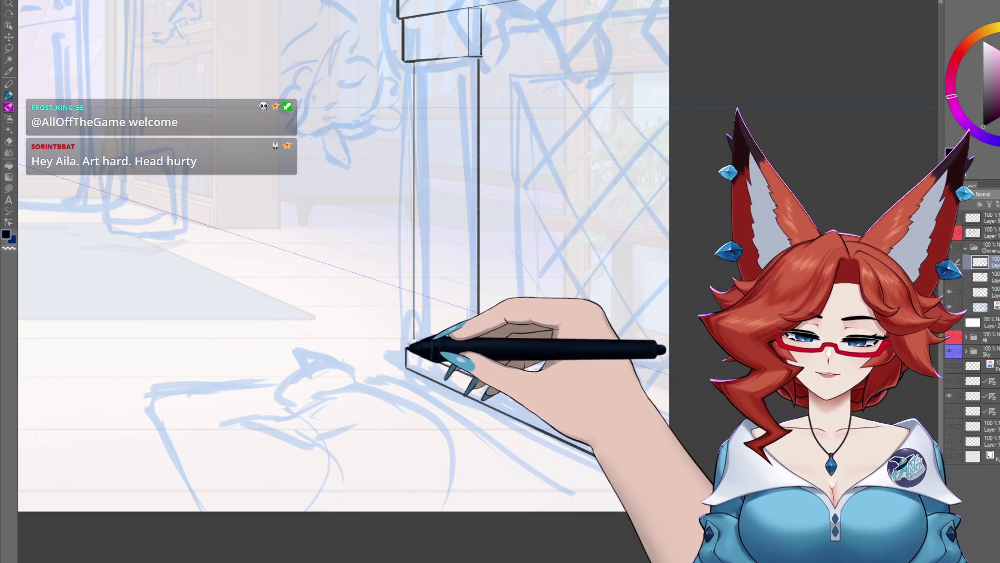
pyautogui.moveTo(412, 341); pyautogui.dragTo(490, 358)
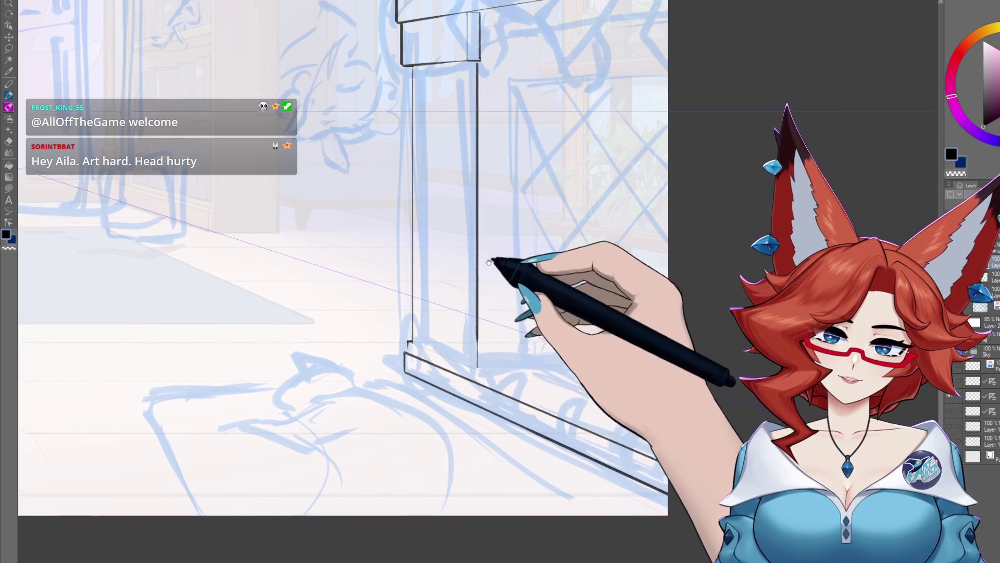
pyautogui.moveTo(474, 67); pyautogui.dragTo(478, 368)
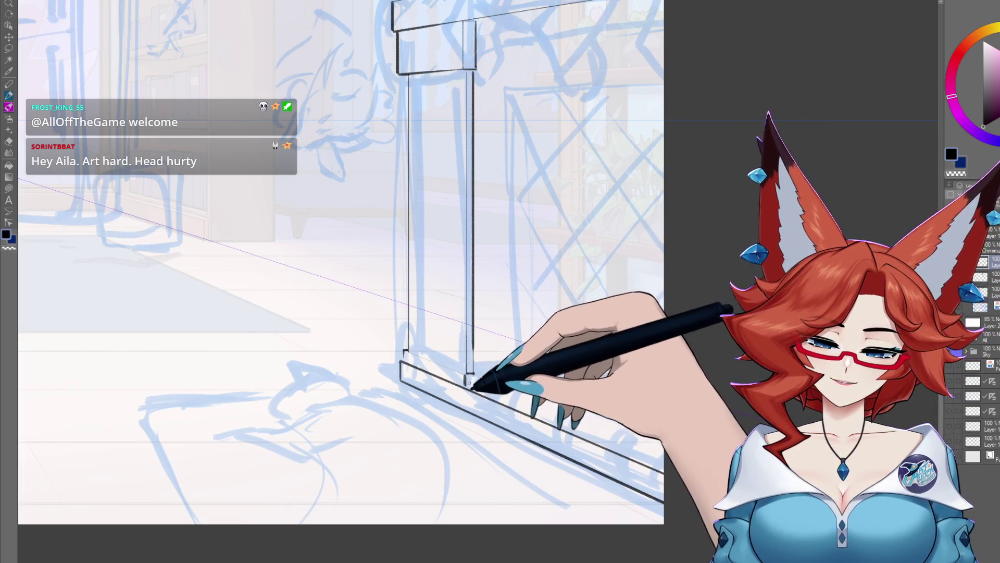
pyautogui.moveTo(478, 385)
pyautogui.mouseDown()
pyautogui.moveTo(515, 354)
pyautogui.moveTo(521, 388)
pyautogui.moveTo(457, 403)
pyautogui.mouseUp()
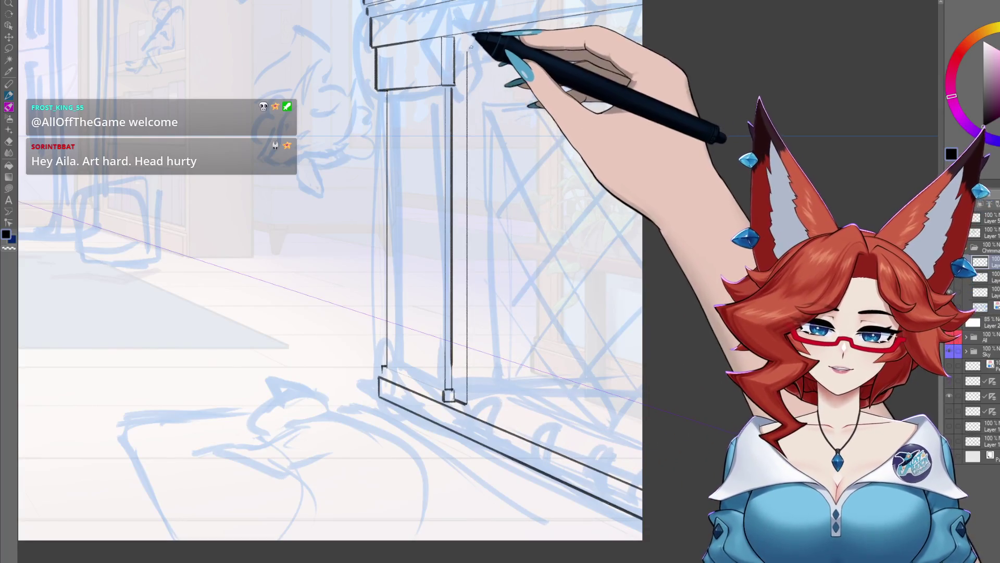
# Ink horizontal frame lines running right from the pillar top and base, and the lower base ledge line
pyautogui.moveTo(472, 38); pyautogui.dragTo(453, 128)
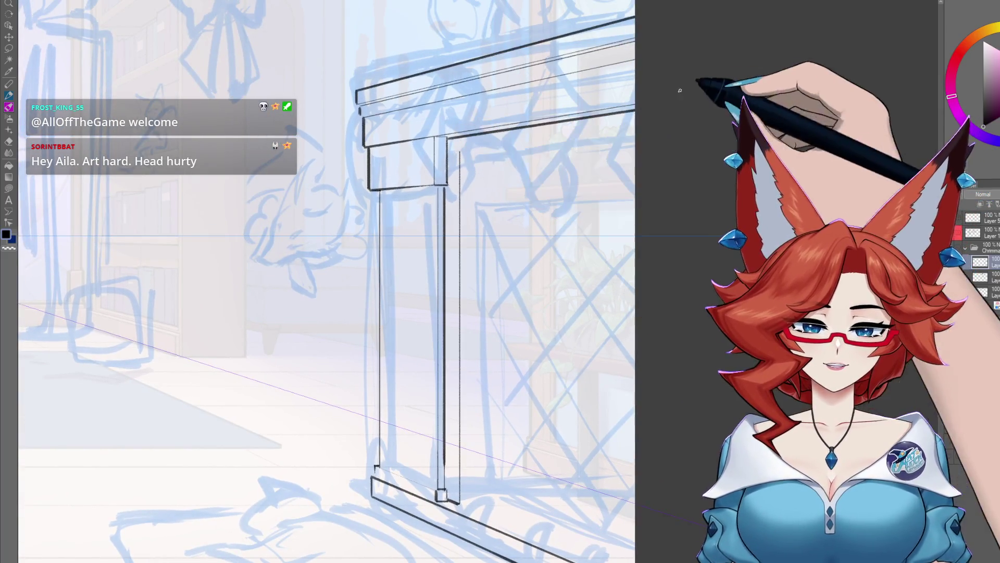
pyautogui.moveTo(459, 495)
pyautogui.mouseDown()
pyautogui.moveTo(451, 459)
pyautogui.moveTo(506, 410)
pyautogui.moveTo(477, 222)
pyautogui.moveTo(477, 78)
pyautogui.mouseUp()
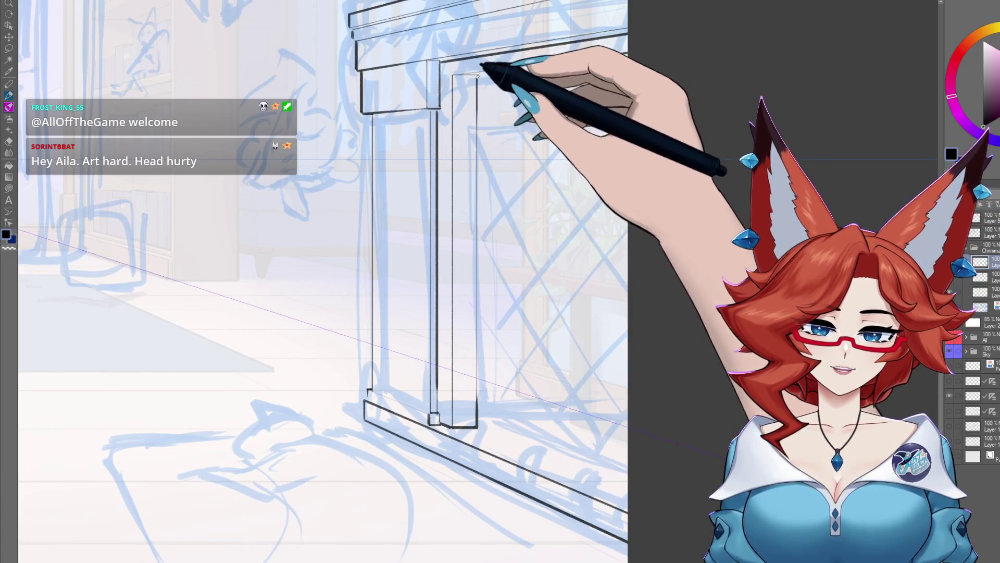
pyautogui.moveTo(477, 75); pyautogui.dragTo(625, 55)
pyautogui.moveTo(655, 164); pyautogui.dragTo(635, 118)
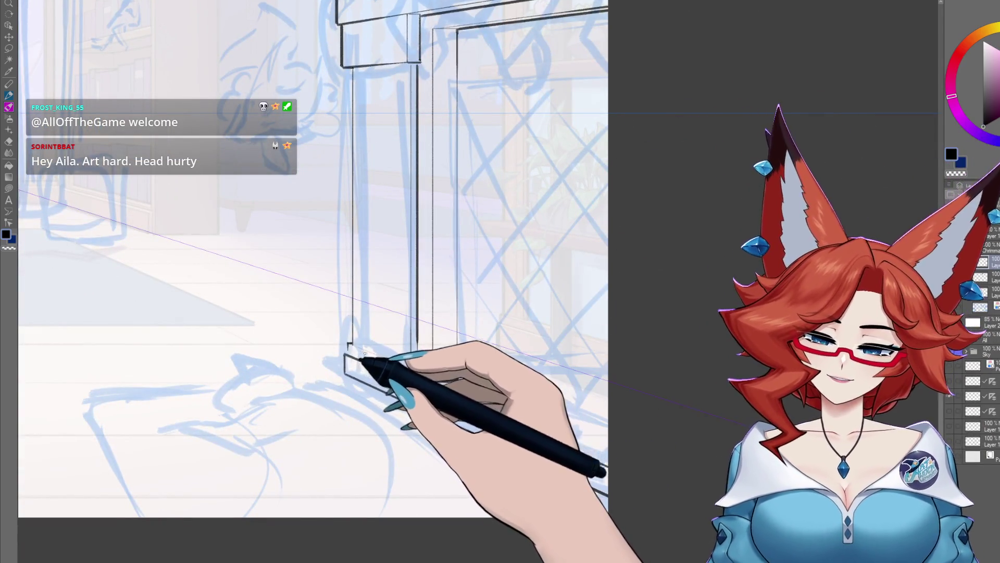
pyautogui.moveTo(458, 358)
pyautogui.mouseDown()
pyautogui.moveTo(607, 359)
pyautogui.moveTo(610, 339)
pyautogui.mouseUp()
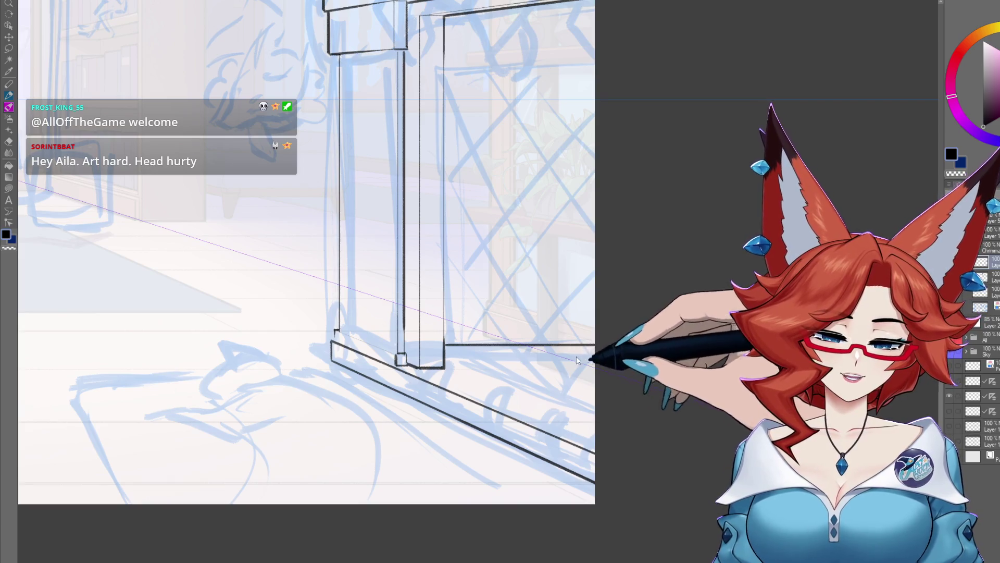
pyautogui.moveTo(625, 395); pyautogui.dragTo(601, 321)
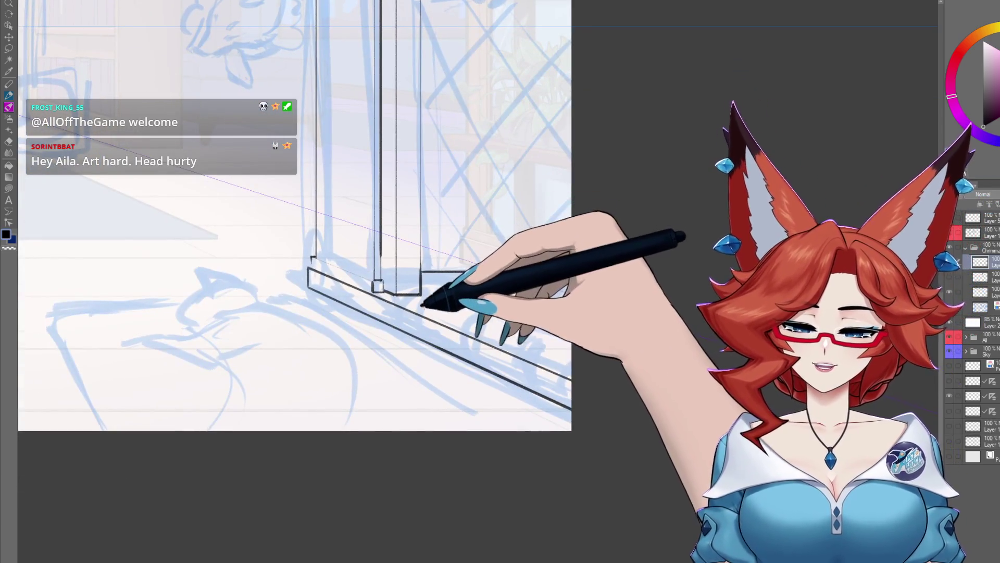
pyautogui.moveTo(436, 290); pyautogui.dragTo(519, 328)
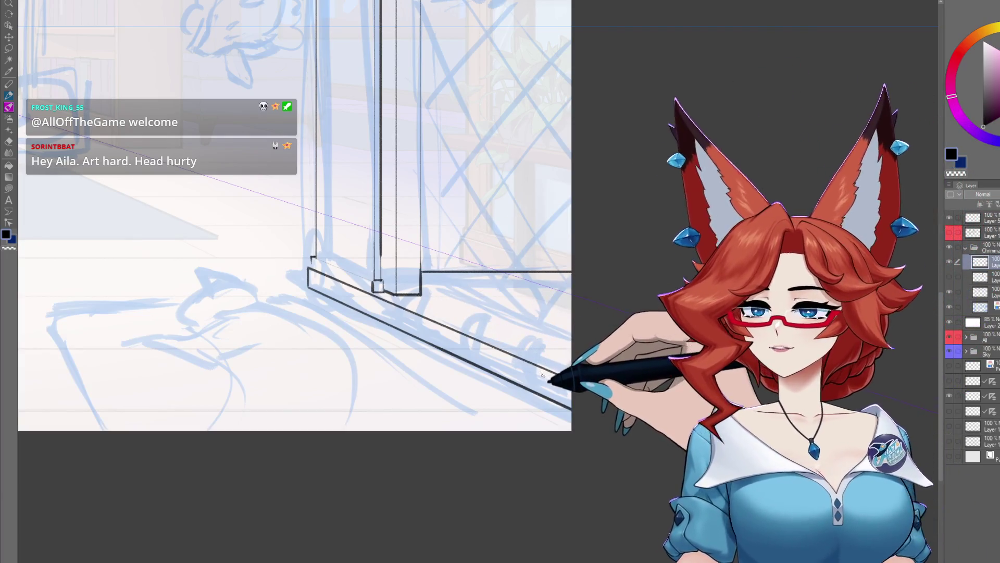